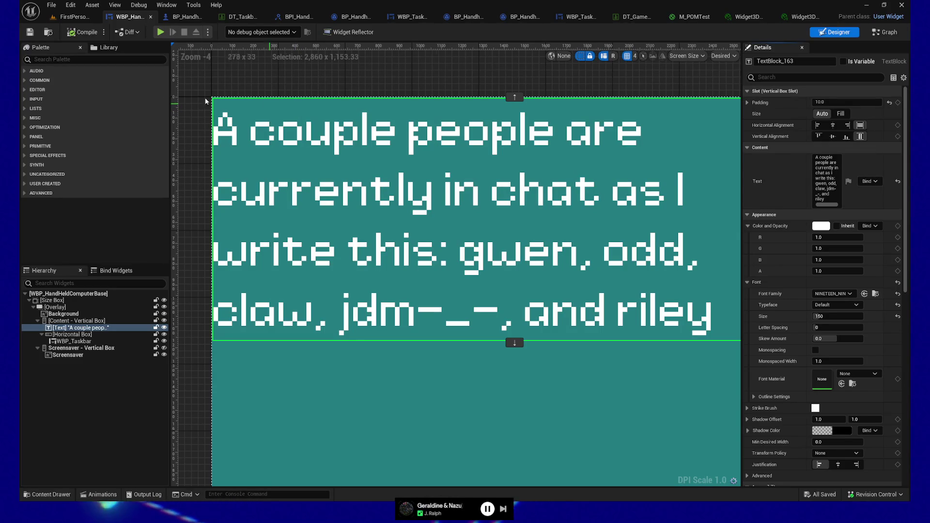
Give the Size Box a Width Override of 28800 and a Height Override of 2160.
left_click(52, 301)
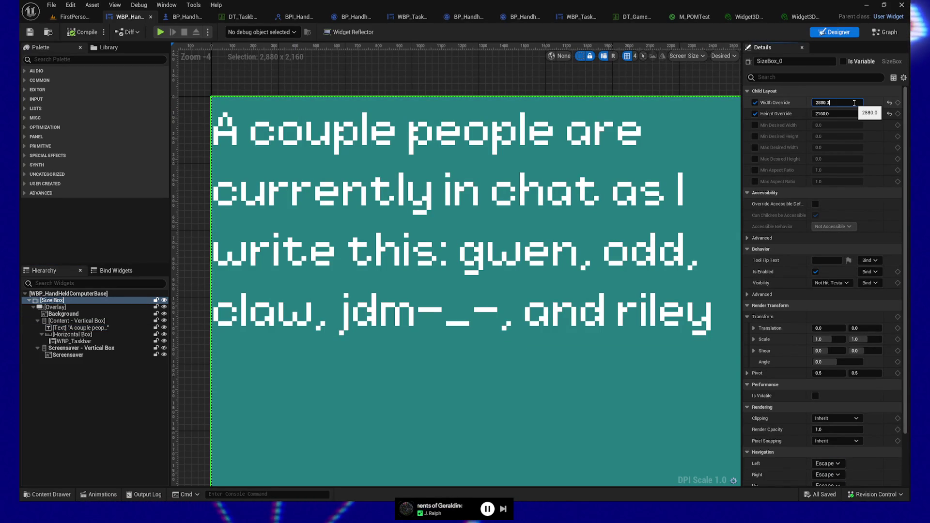
type("0")
key("Return")
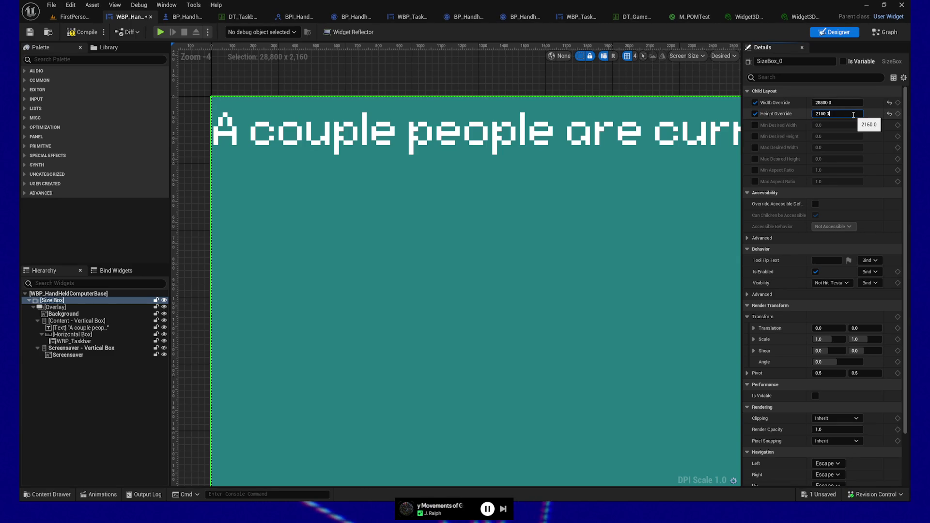
key("Return")
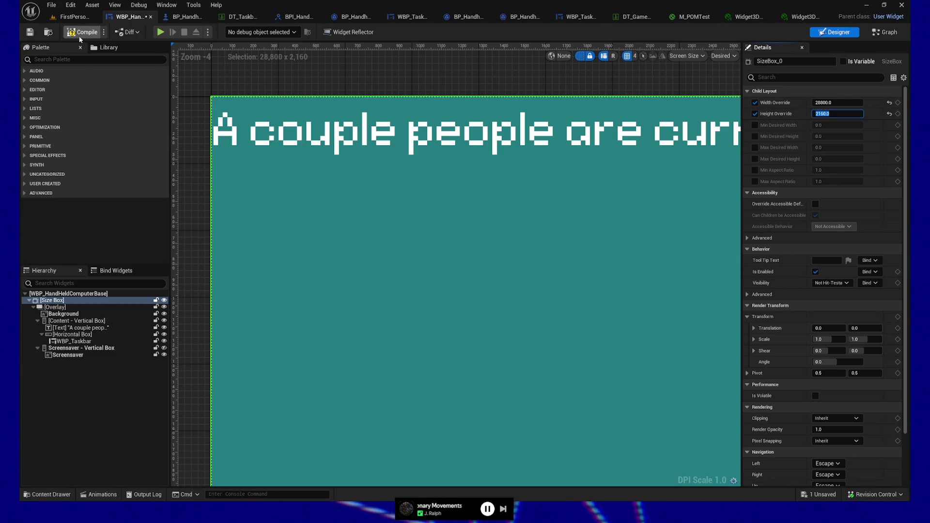
Save the widget, then pause and quit the running test game.
left_click(31, 35)
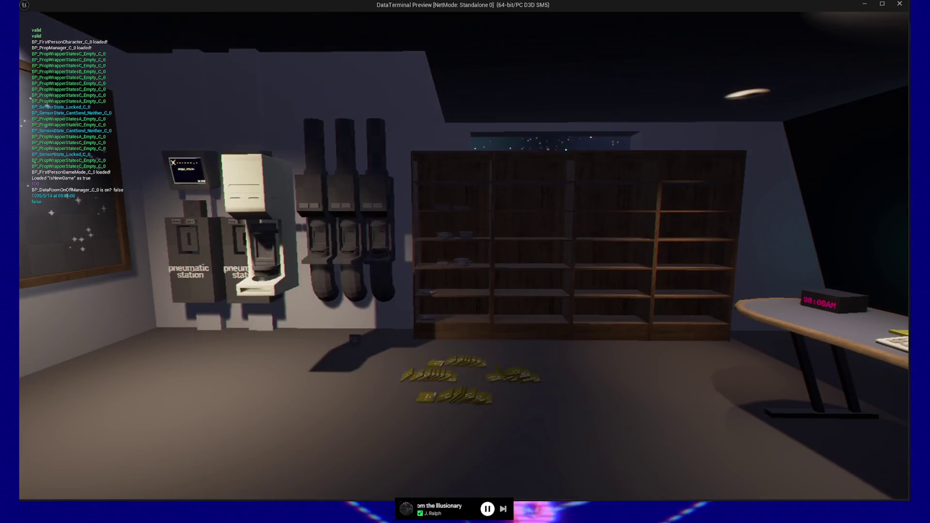
key("Escape")
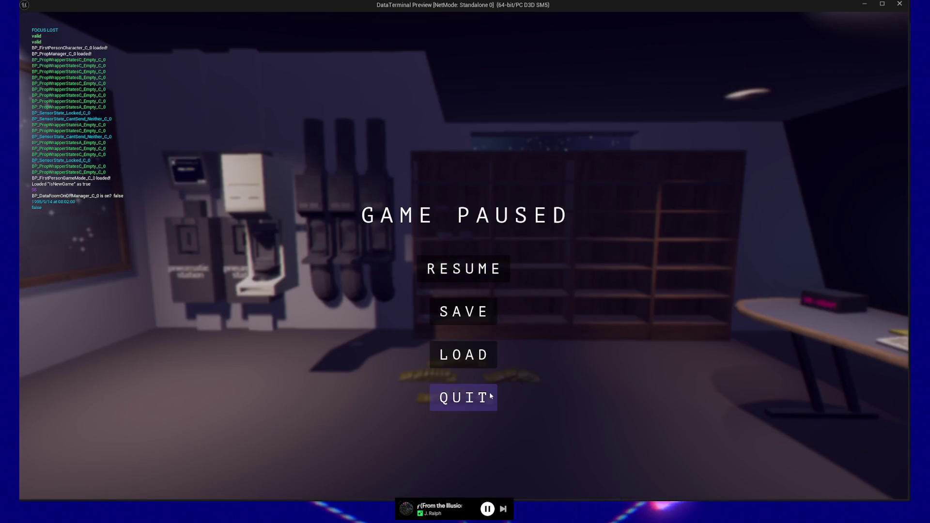
left_click(484, 395)
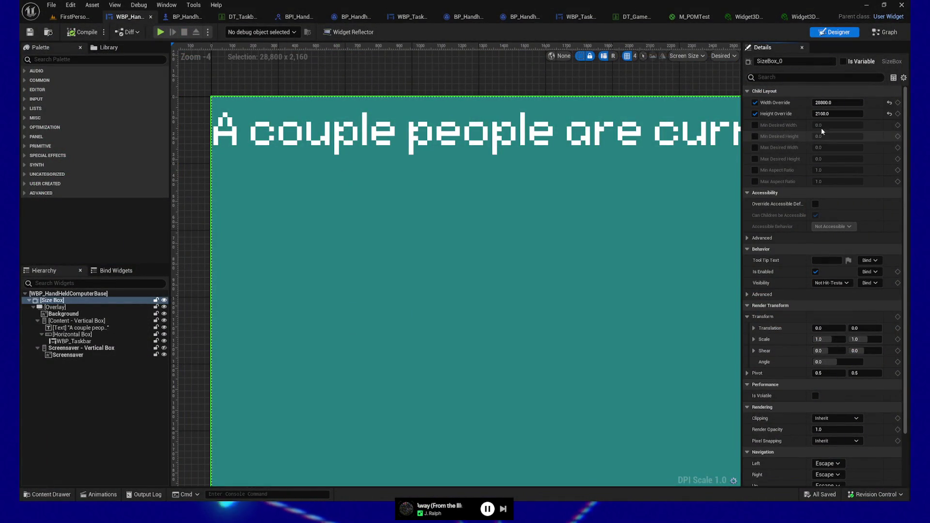
In BP_HandheldPawn, set HHC_Widget draw size to 2880×2160, halve its scale to 0.022222, and compile.
left_click(183, 16)
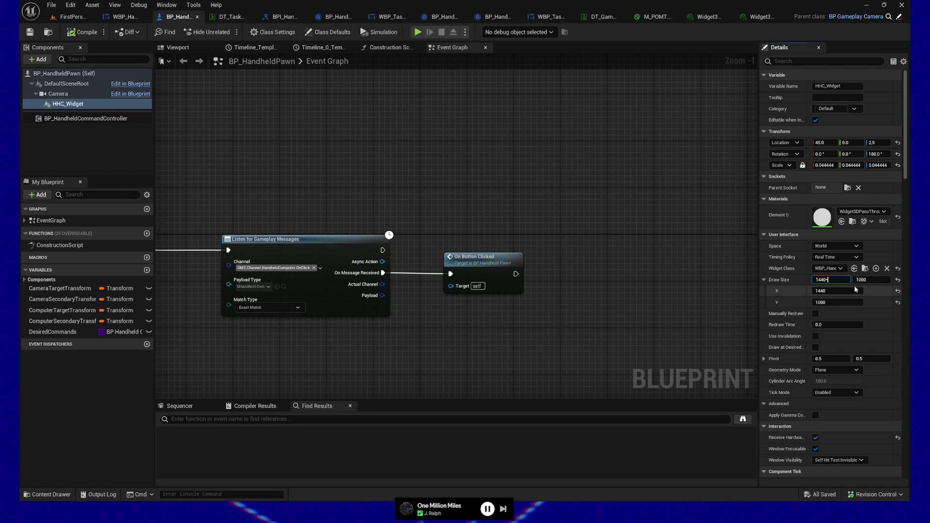
type("2")
key("Return")
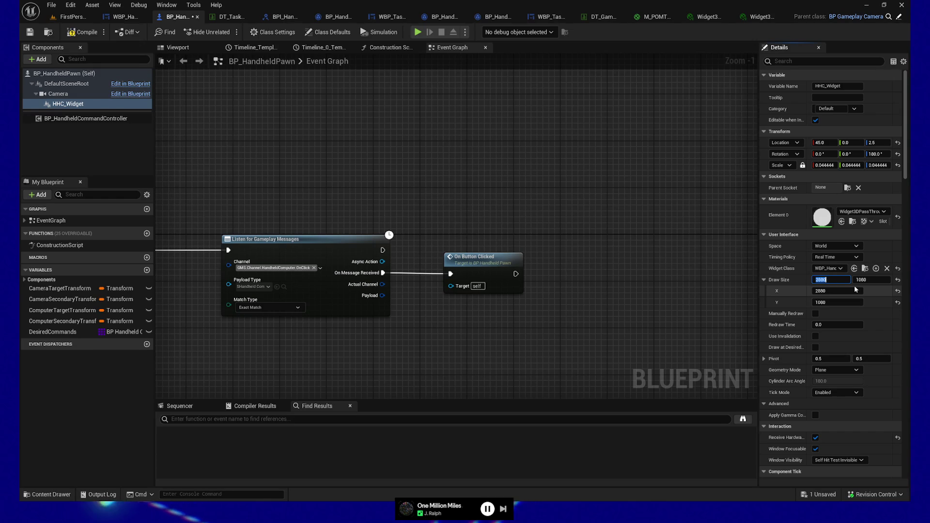
left_click(878, 279)
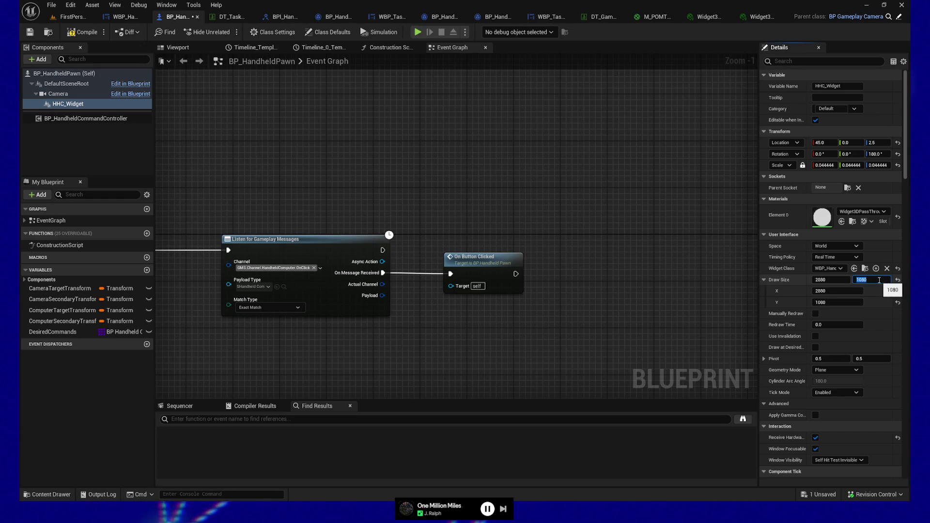
type("*2")
key("Return")
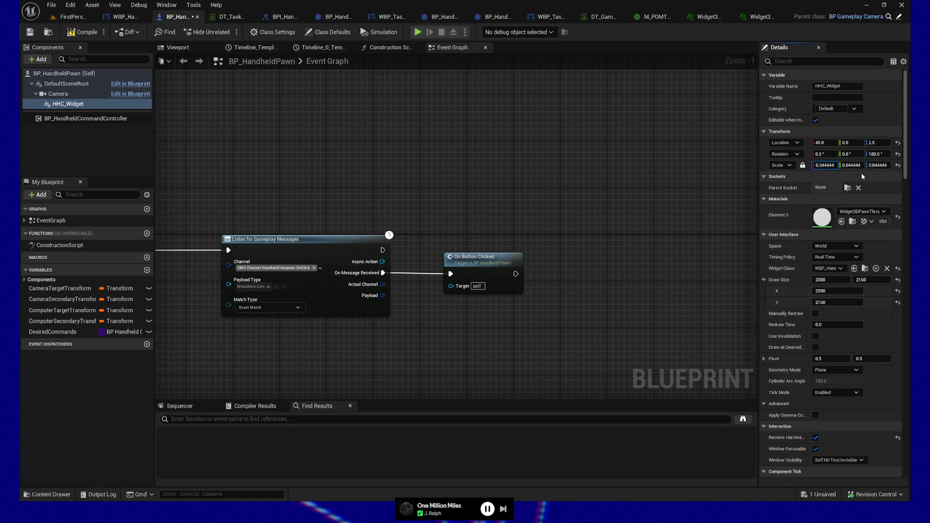
type("/2")
key("Return")
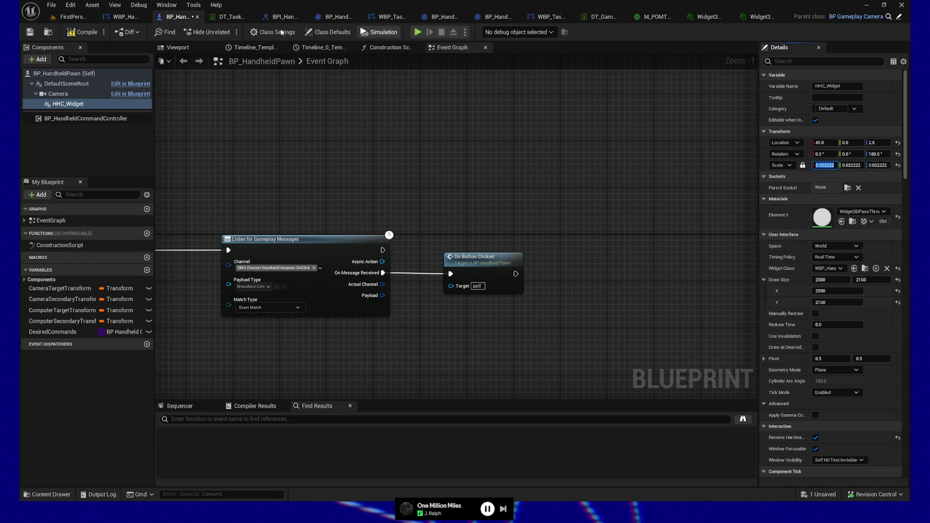
left_click(94, 34)
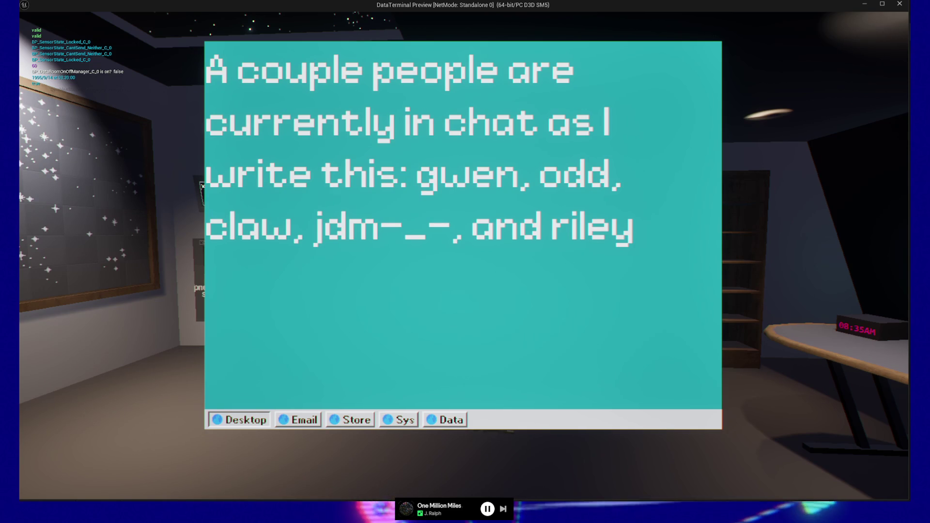
key("Escape")
key("Escape")
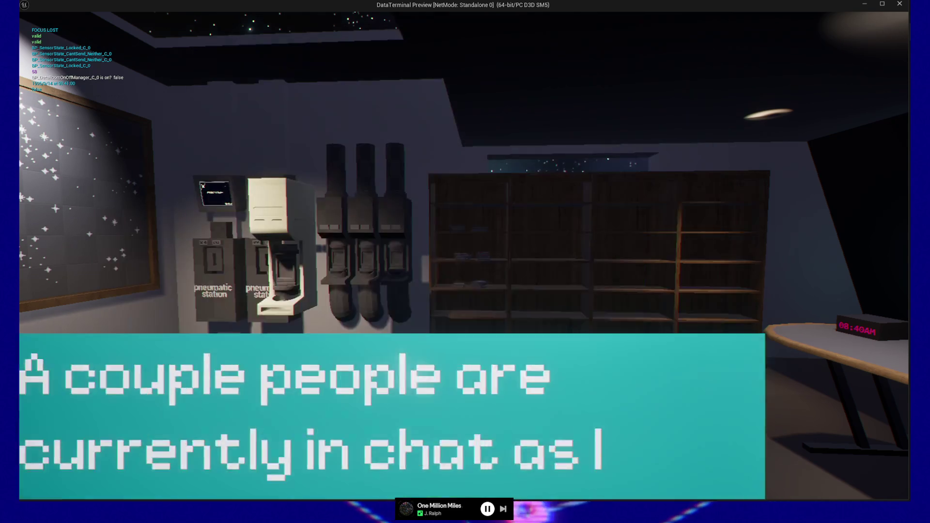
left_click(468, 413)
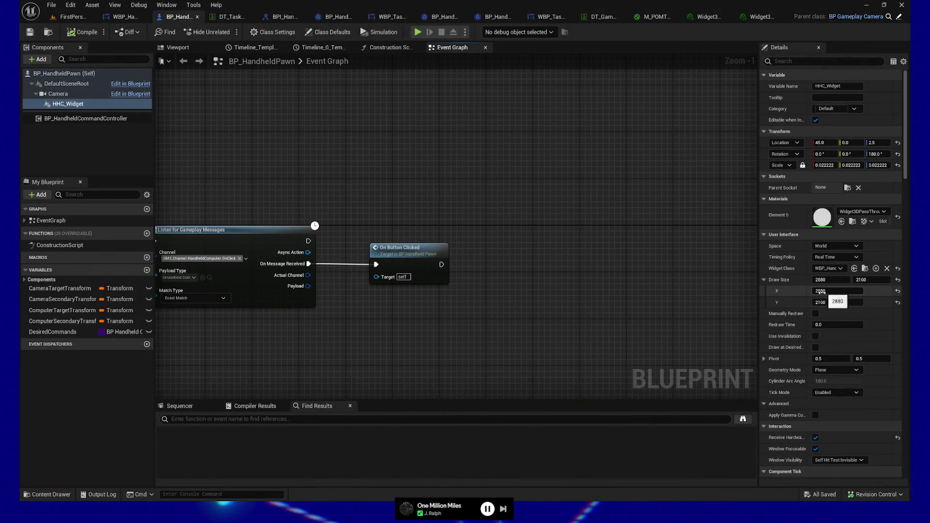
Enable Draw at Desired Size on HHC_Widget, compile, and start a playtest.
mouse_move(792, 352)
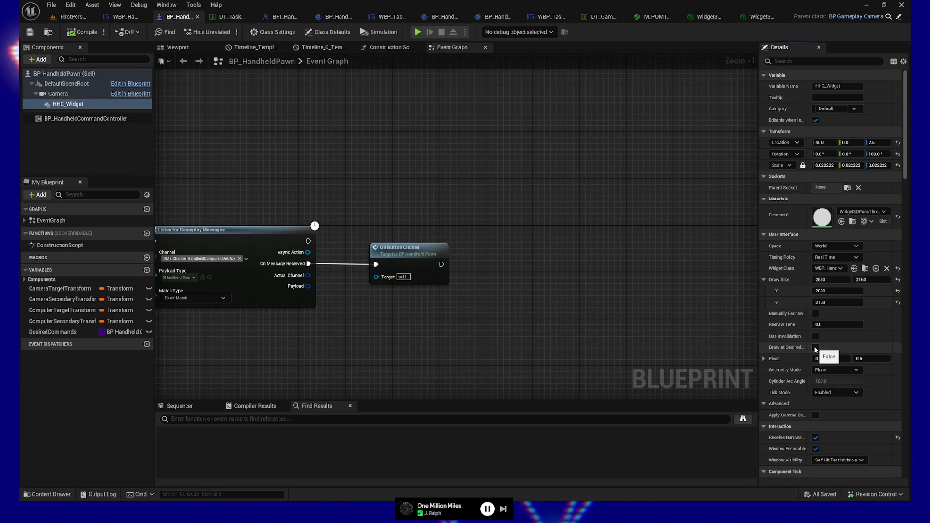
left_click(815, 347)
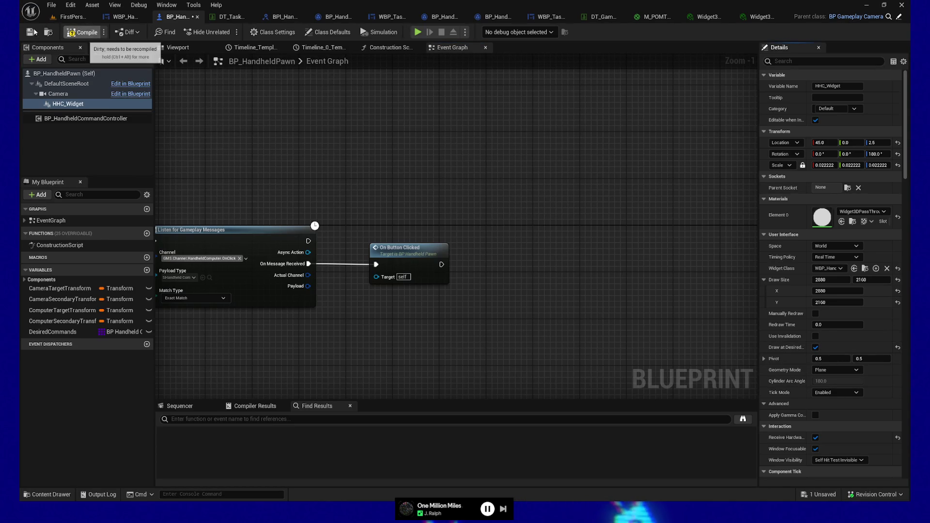
left_click(82, 32)
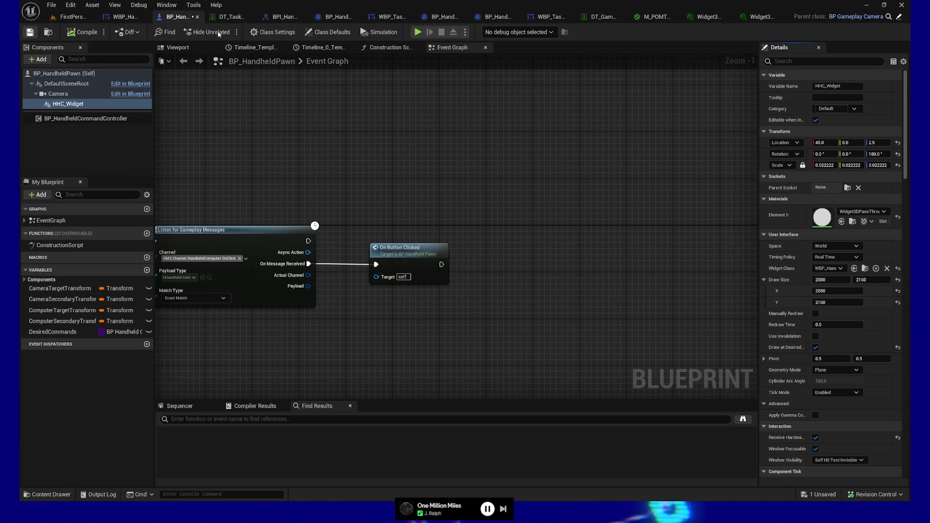
left_click(417, 33)
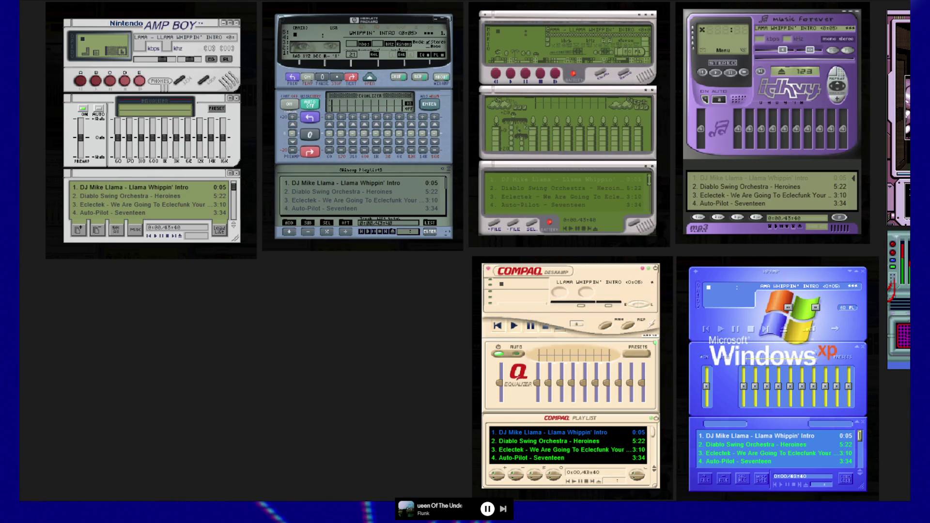
Toggle always-on-top on and back off for the skin collage window.
key("super+ctrl+t")
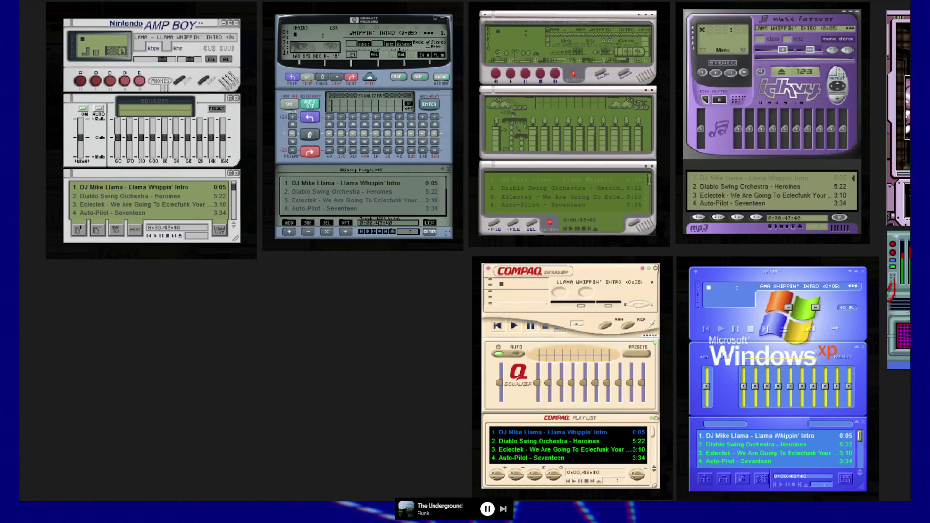
key("super+ctrl+t")
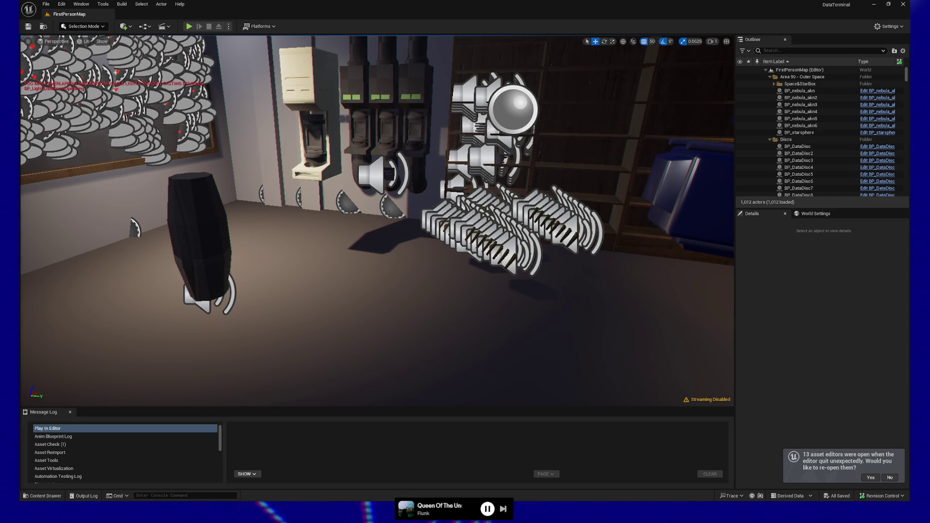
mouse_move(0, 88)
left_mouse_down()
mouse_move(488, 88)
mouse_move(588, 36)
mouse_move(587, 15)
left_mouse_up()
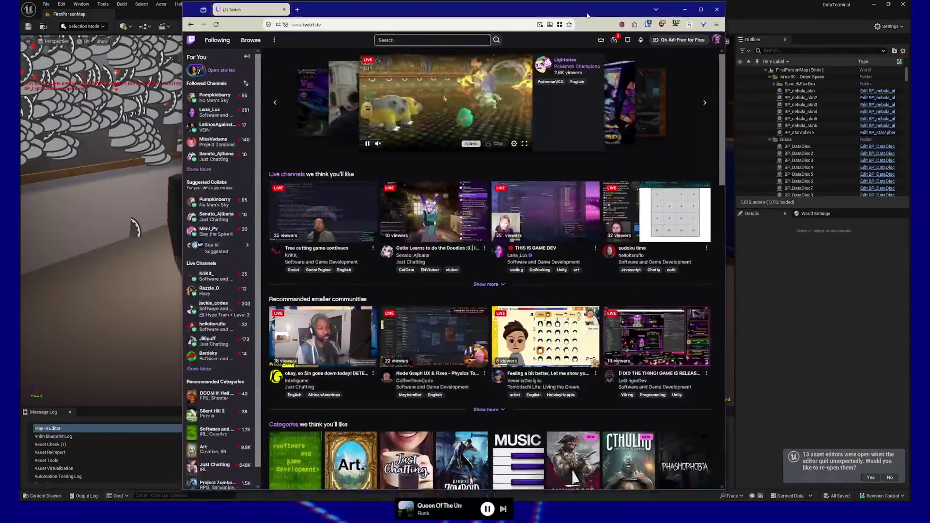
mouse_move(725, 165)
left_mouse_down()
mouse_move(879, 163)
mouse_move(607, 158)
left_mouse_up()
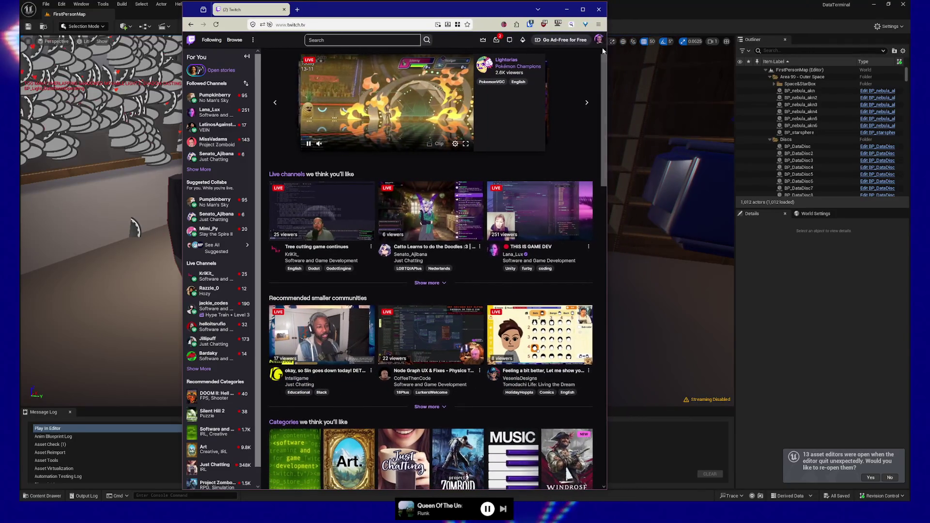
left_click(600, 10)
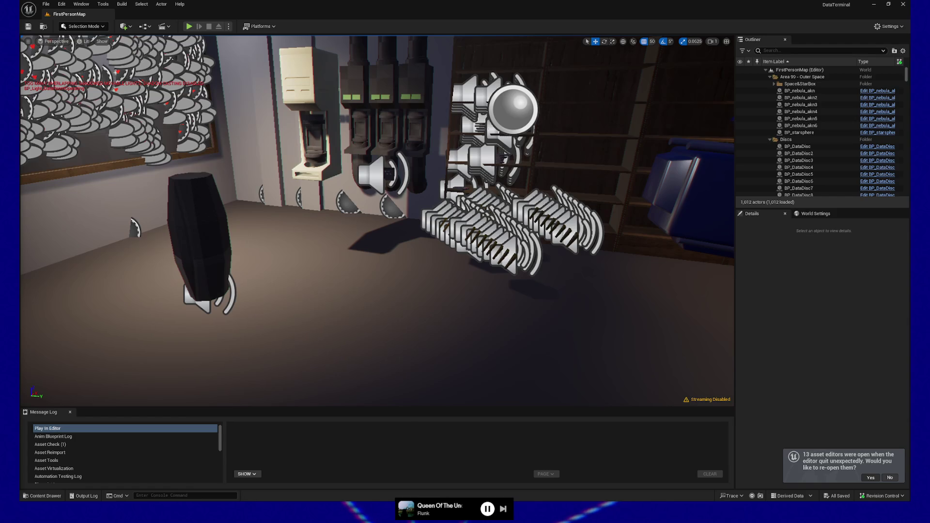
Reopen the 13 asset editors, close Widget3DPassThrough, and leave the Opaque instance's Blend Mode at Masked.
left_click(871, 478)
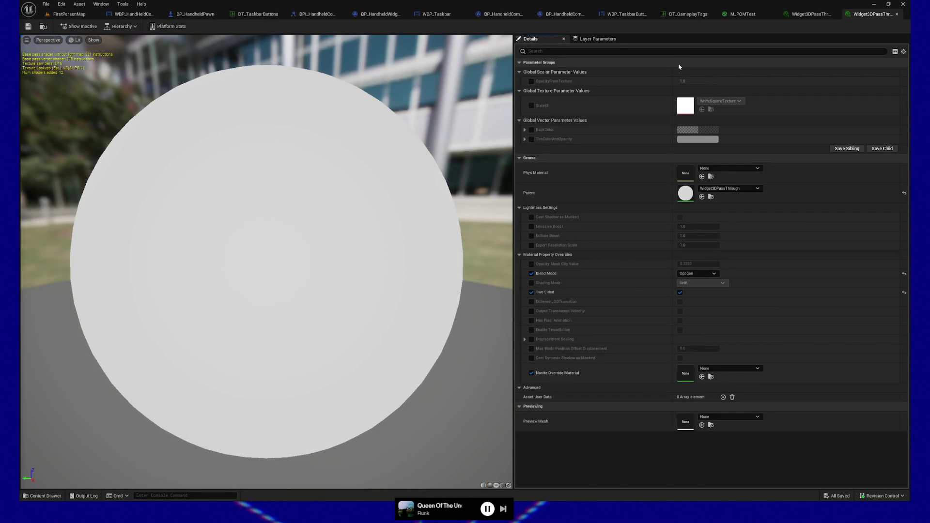
left_click(897, 15)
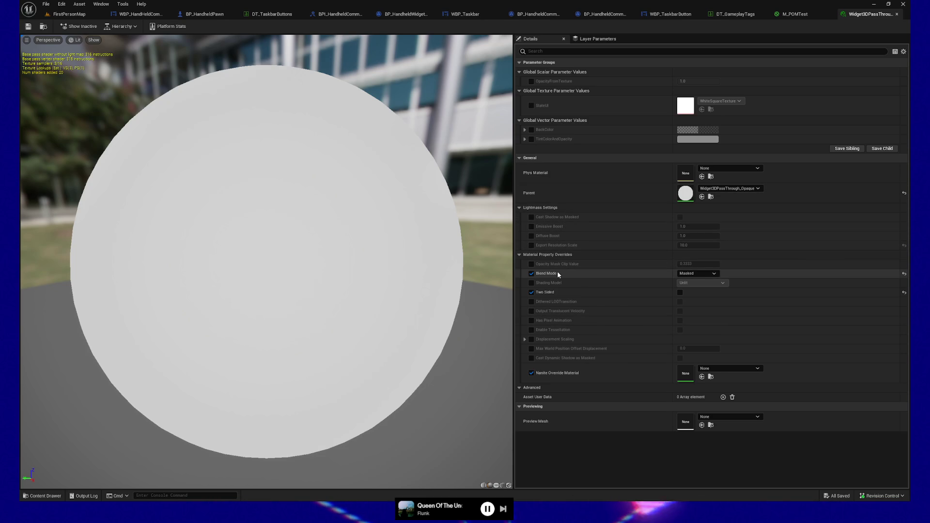
left_click(715, 274)
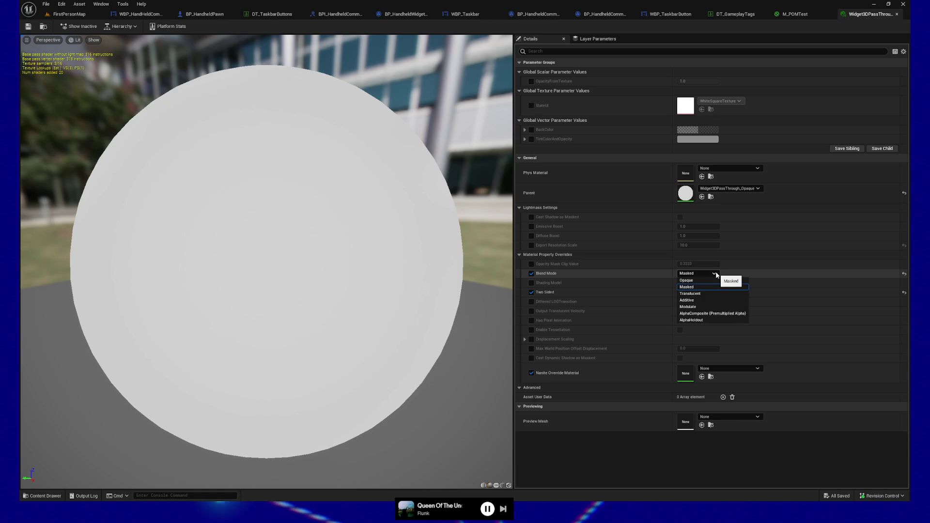
left_click(716, 274)
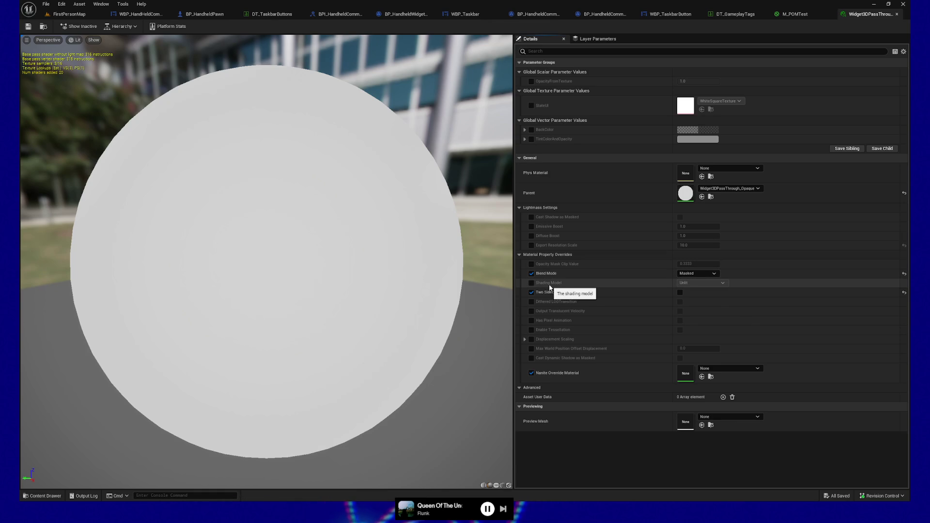
left_click(702, 274)
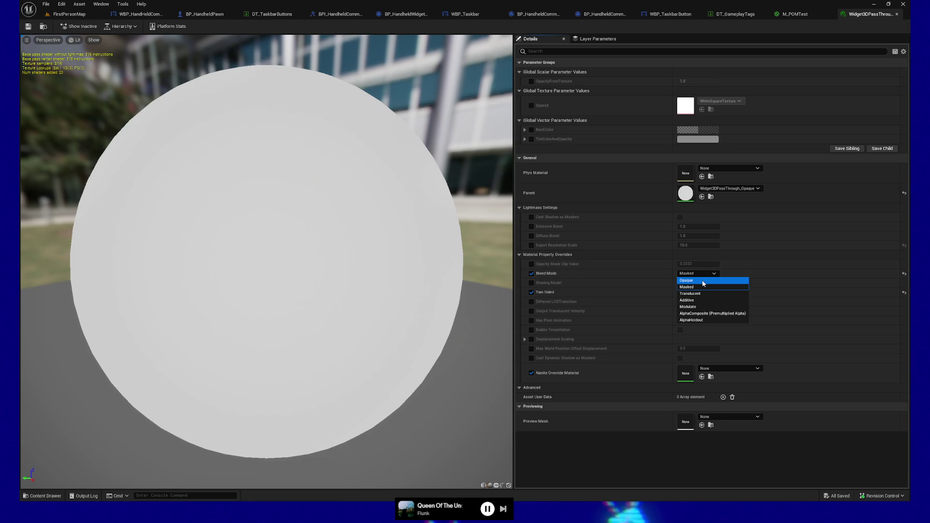
left_click(615, 271)
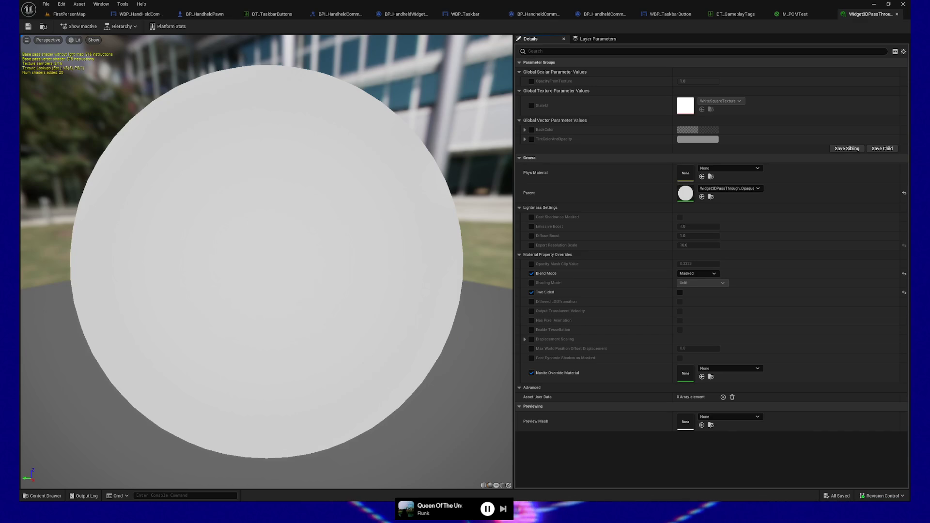
Search the Content Drawer for 'font', then replace the search with 'ari-'.
left_click(43, 495)
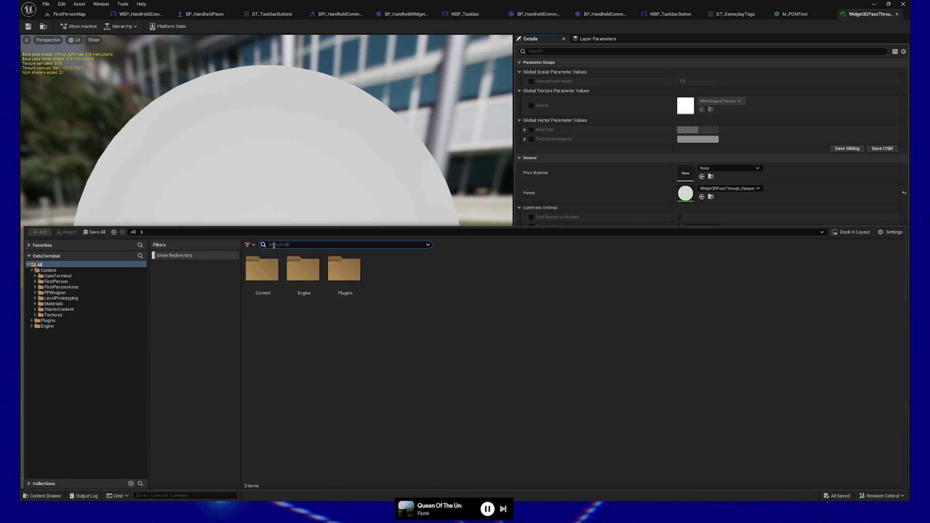
type("Mfont")
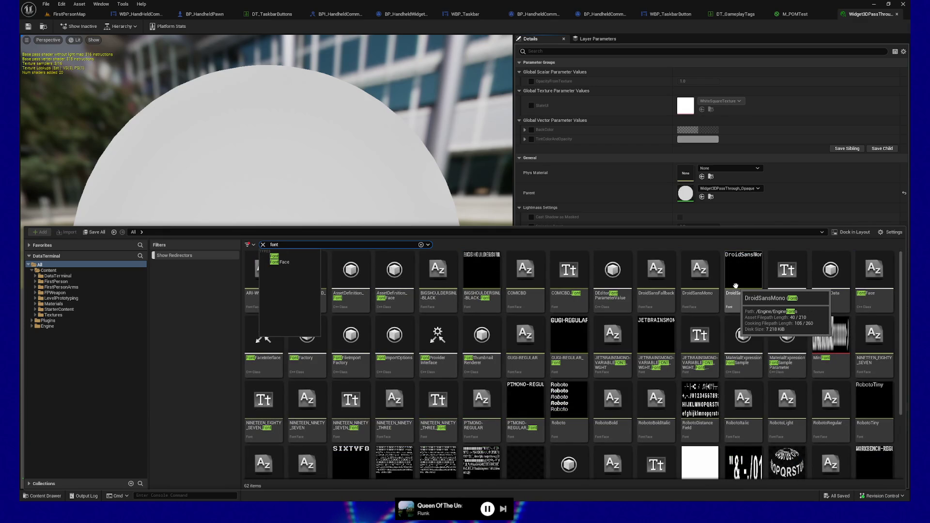
scroll(735, 286, "down", 1)
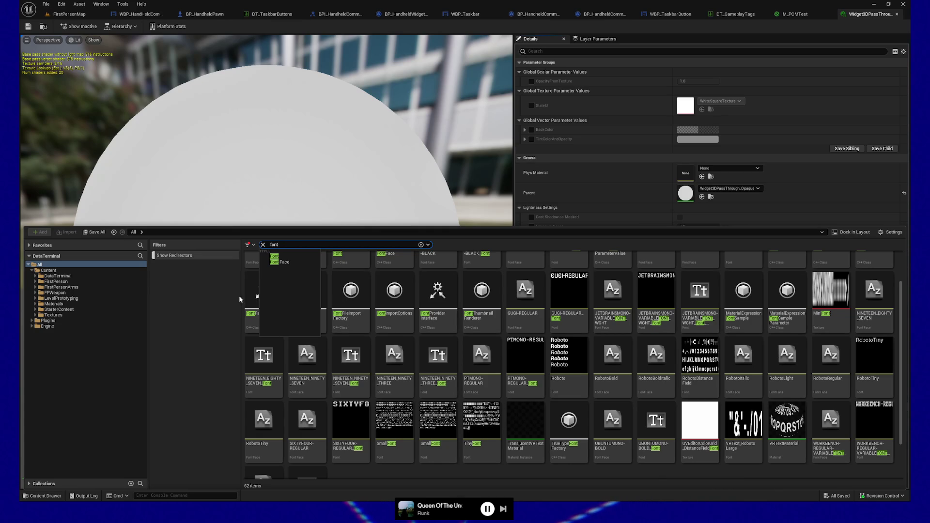
key("BackSpace")
key("BackSpace")
key("BackSpace")
type("ar")
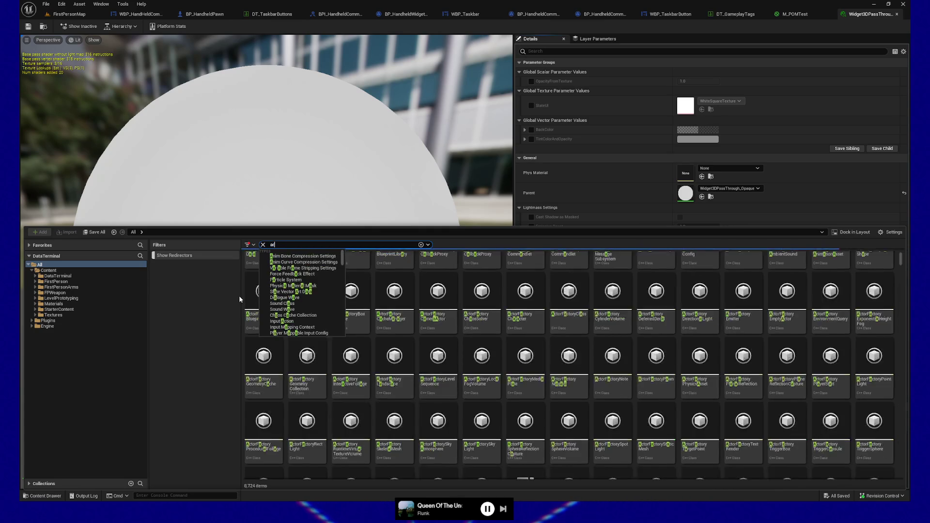
type("i")
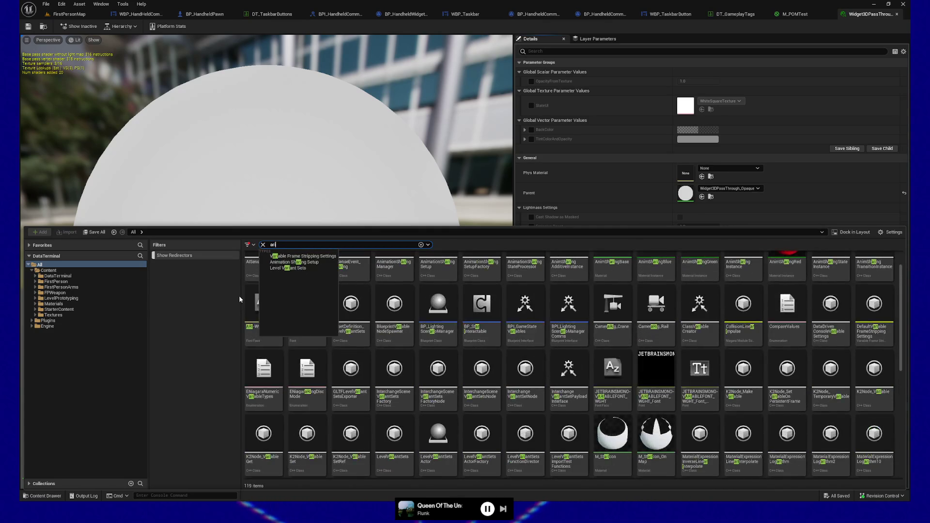
type("-")
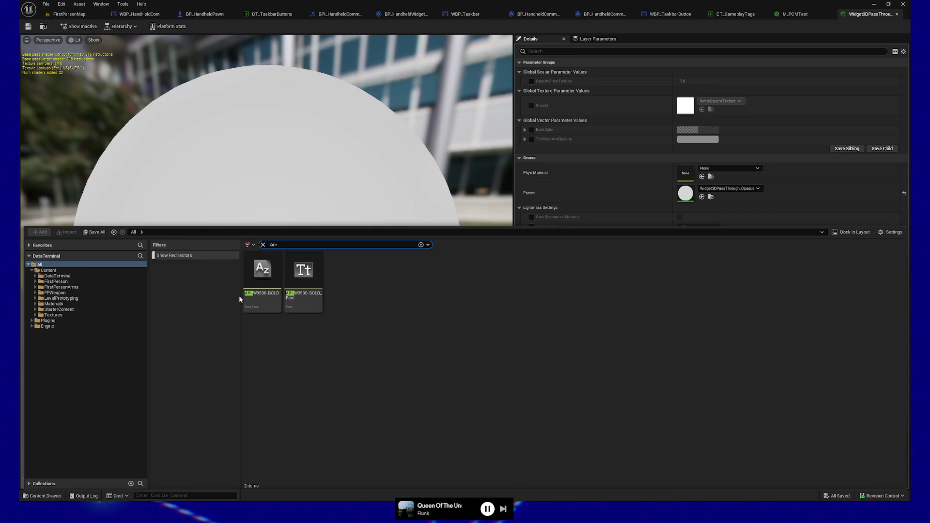
Open ARI-W9500-BOLD_Font, expand its Composite Font section, and place it beside the Content Drawer.
double_click(310, 280)
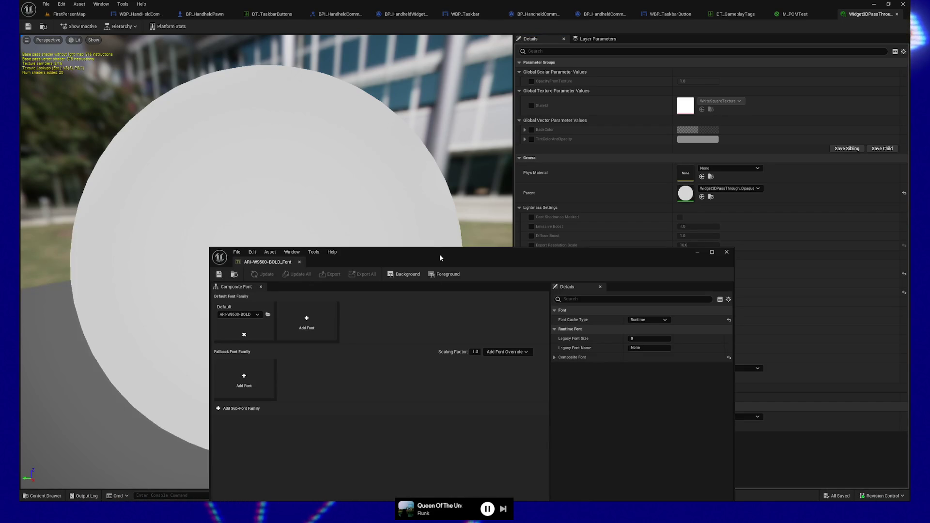
left_click_drag(439, 254, 416, 102)
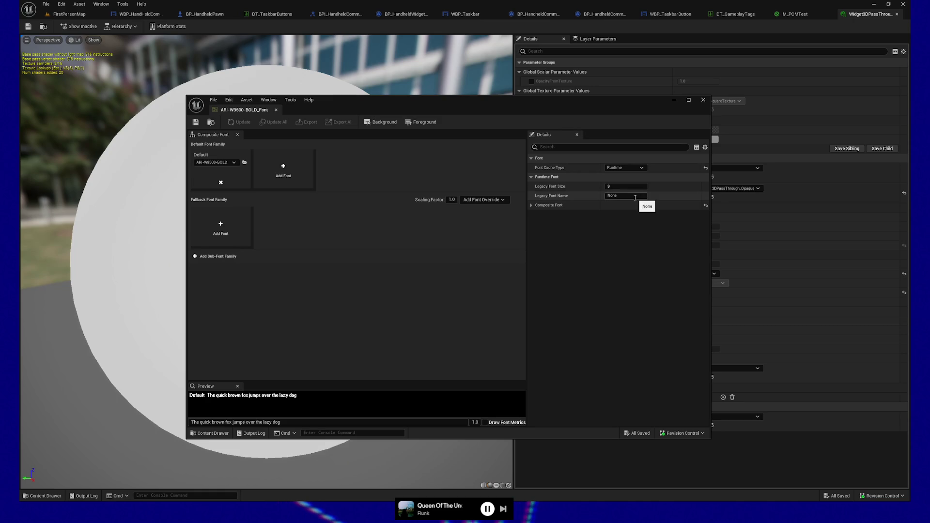
left_click(531, 205)
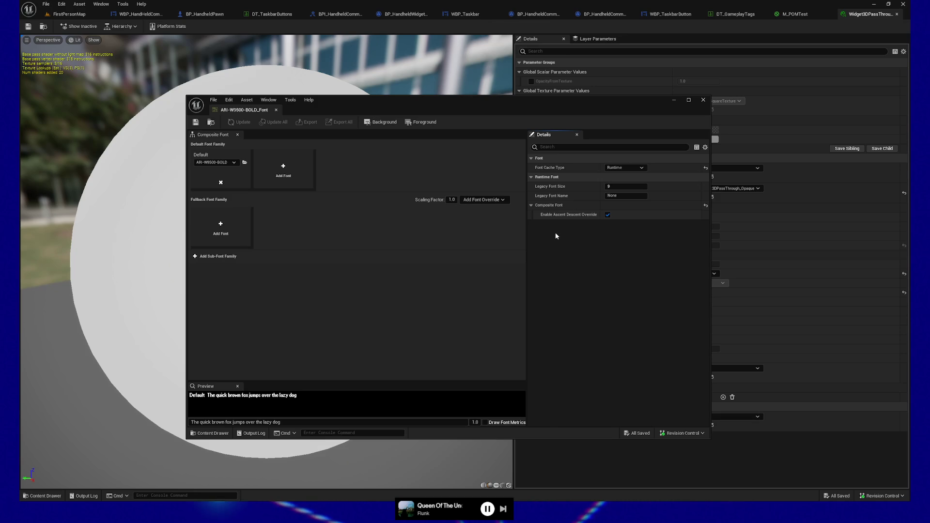
left_click(26, 493)
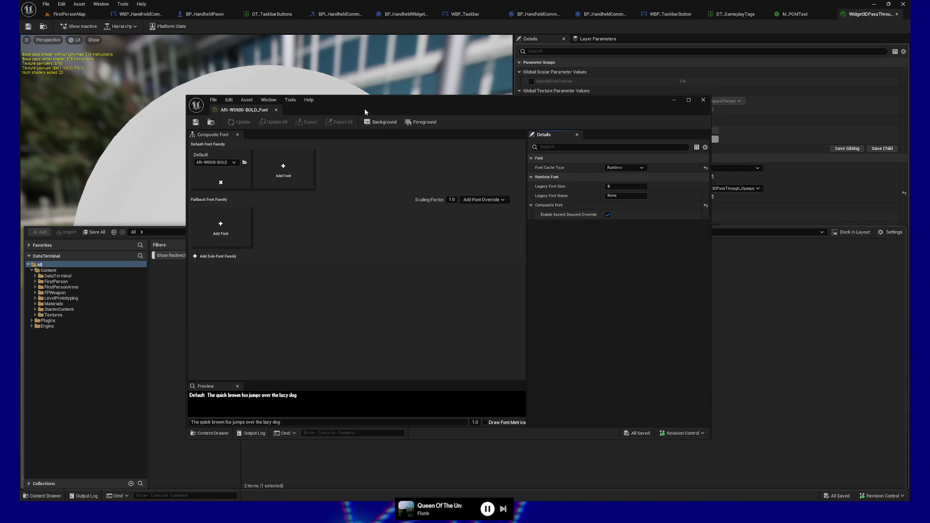
mouse_move(365, 112)
left_mouse_down()
mouse_move(553, 82)
mouse_move(538, 84)
left_mouse_up()
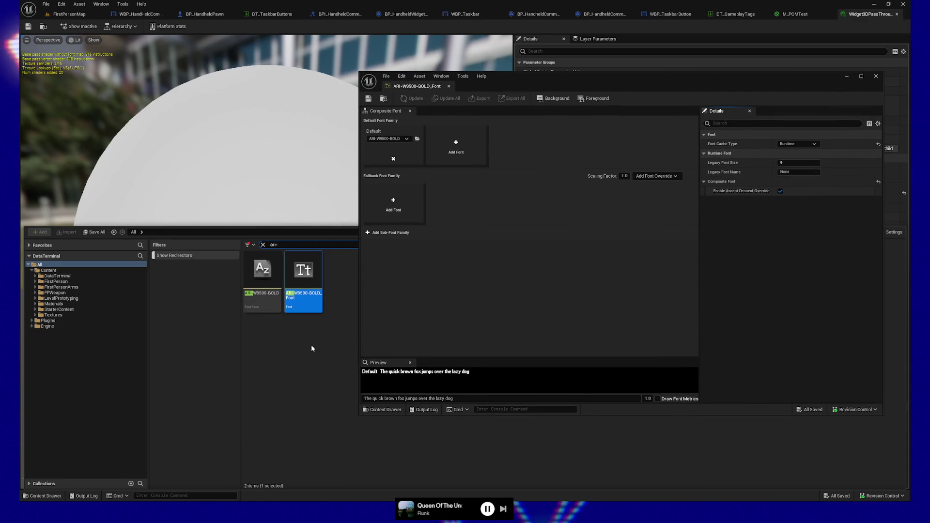
Open the ARI-W9500-BOLD font face and set the editor's Application Scale to 1.2.
double_click(258, 274)
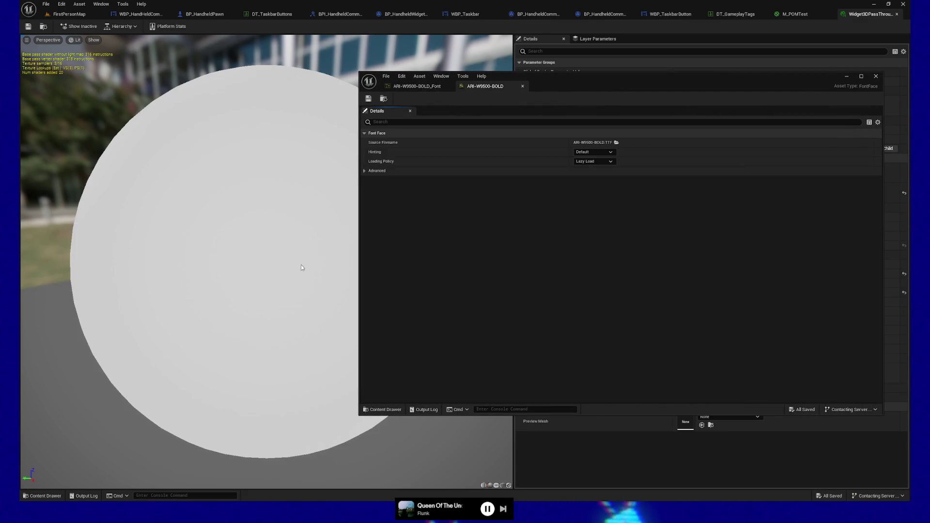
mouse_move(609, 85)
left_mouse_down()
mouse_move(491, 91)
mouse_move(445, 106)
left_mouse_up()
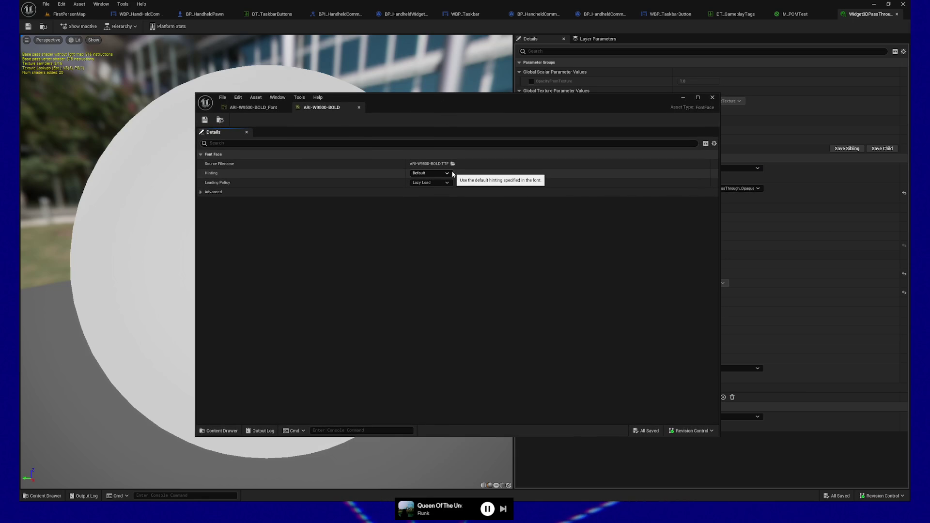
key("ctrl+shift+w")
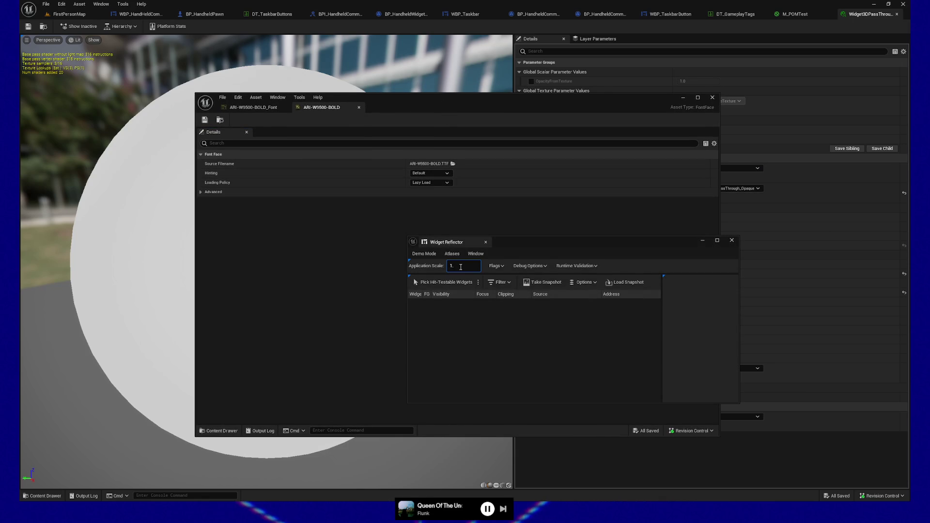
type("2")
key("Return")
Close the Widget Reflector, keeping font hinting at Default and loading policy at Lazy Load.
left_click(730, 241)
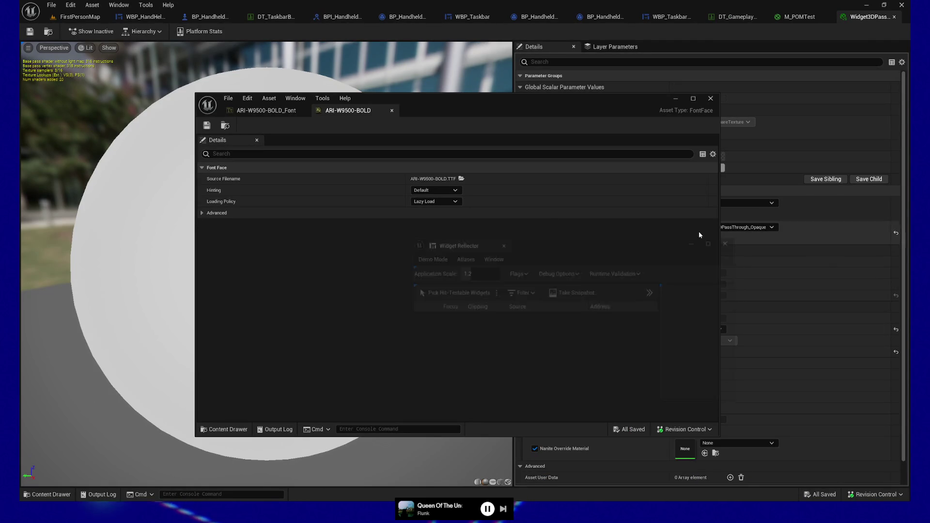
left_click(454, 191)
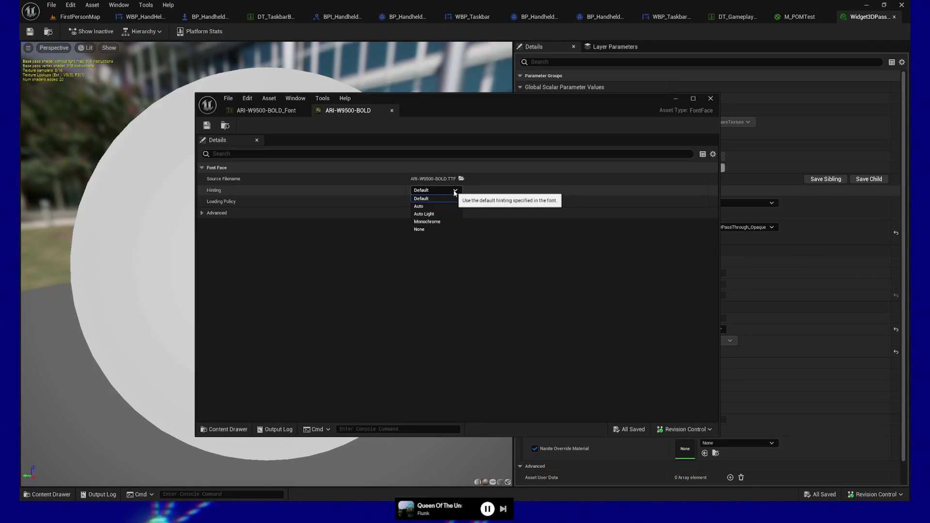
left_click(454, 191)
left_click(455, 201)
left_click(426, 209)
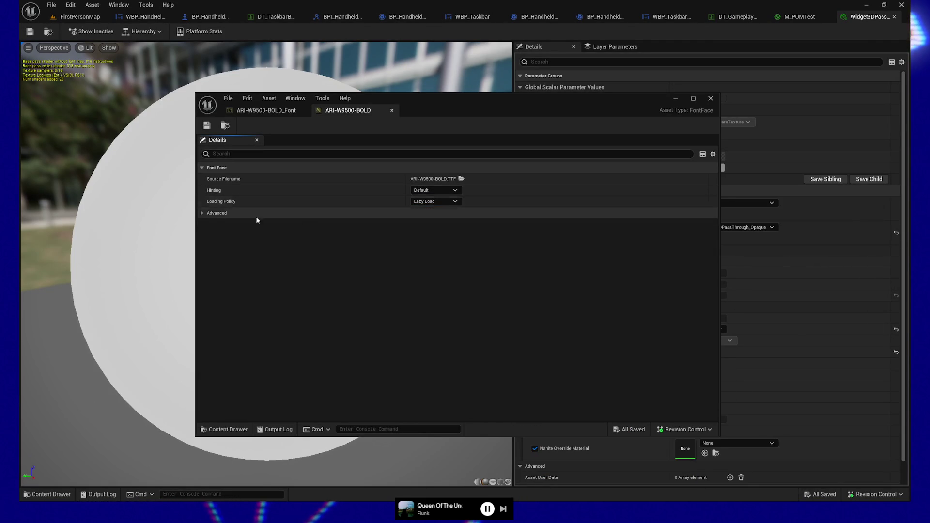
Expand the advanced settings and Sub Faces, keeping Metrics layout and Default hinting.
left_click(202, 213)
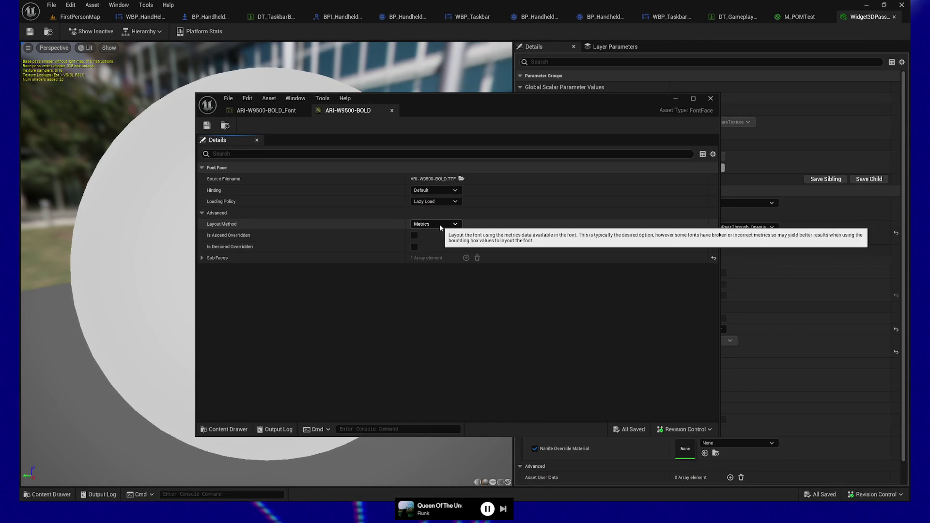
left_click(451, 226)
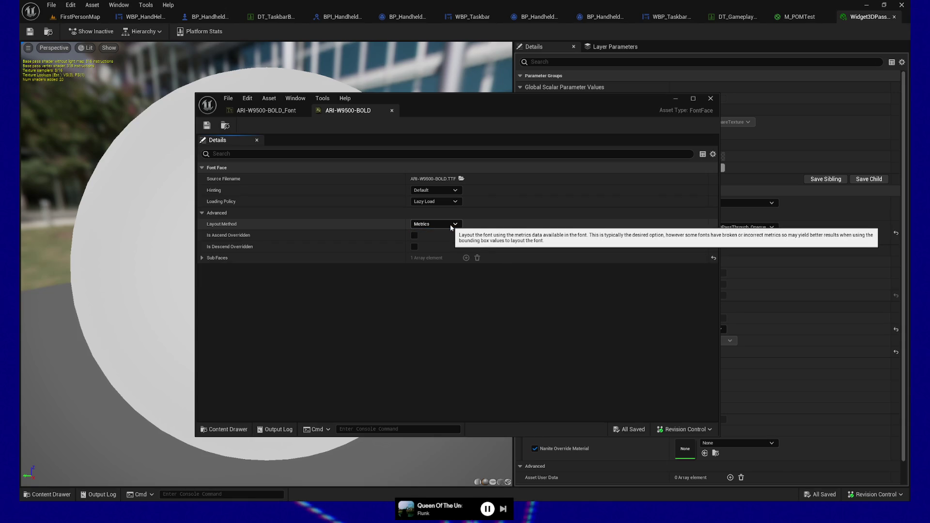
left_click(202, 257)
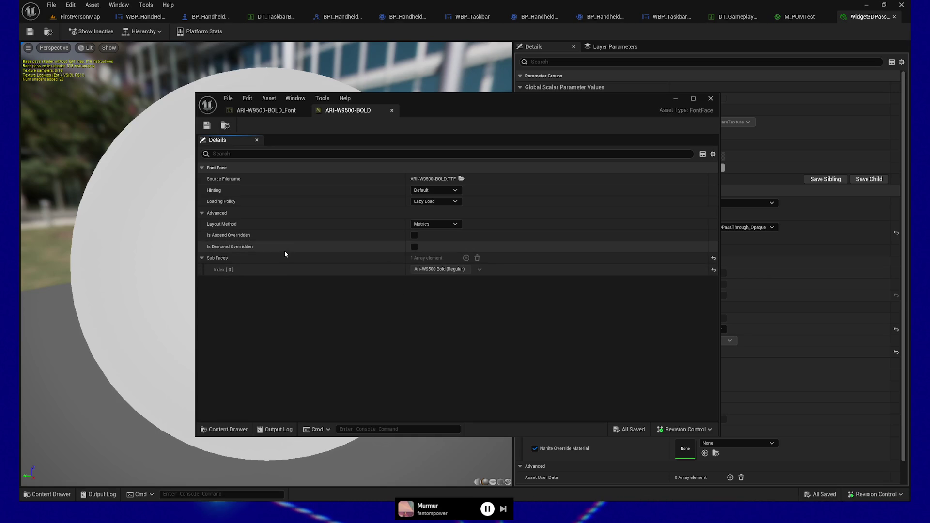
mouse_move(246, 250)
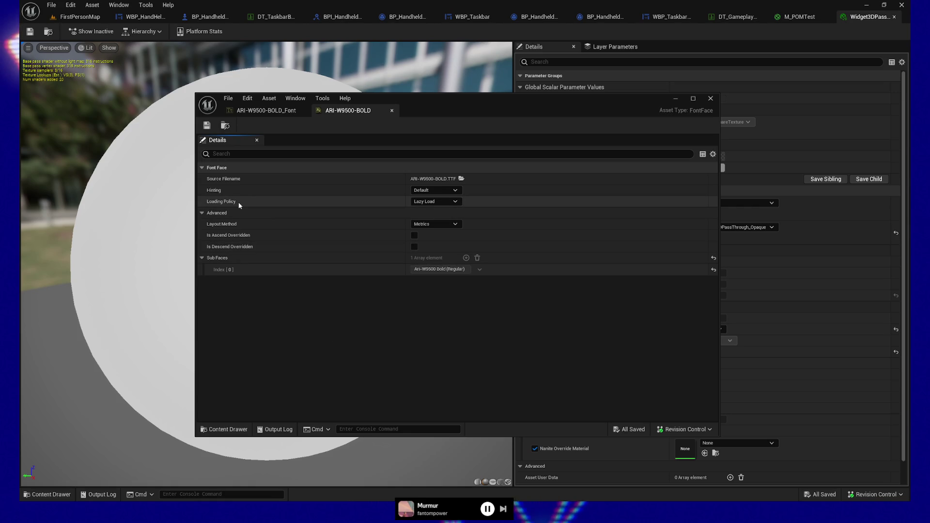
left_click(455, 191)
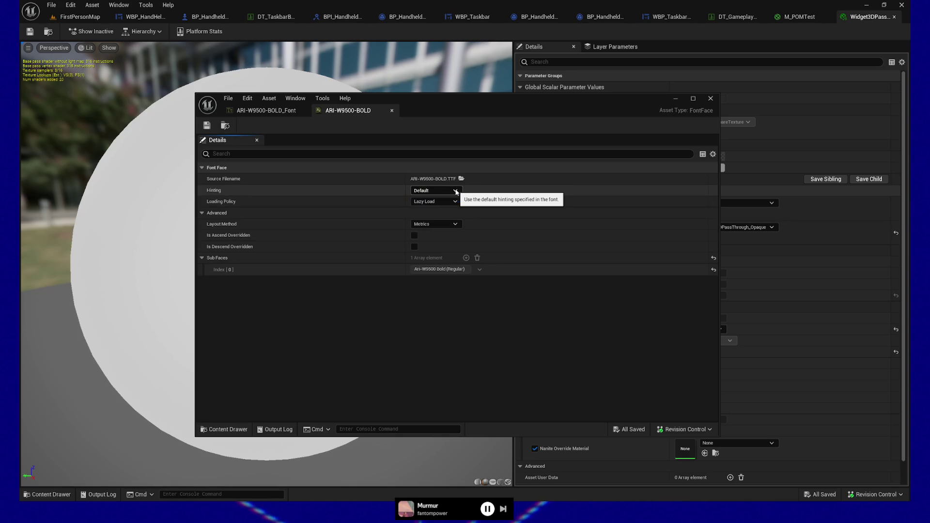
key("Escape")
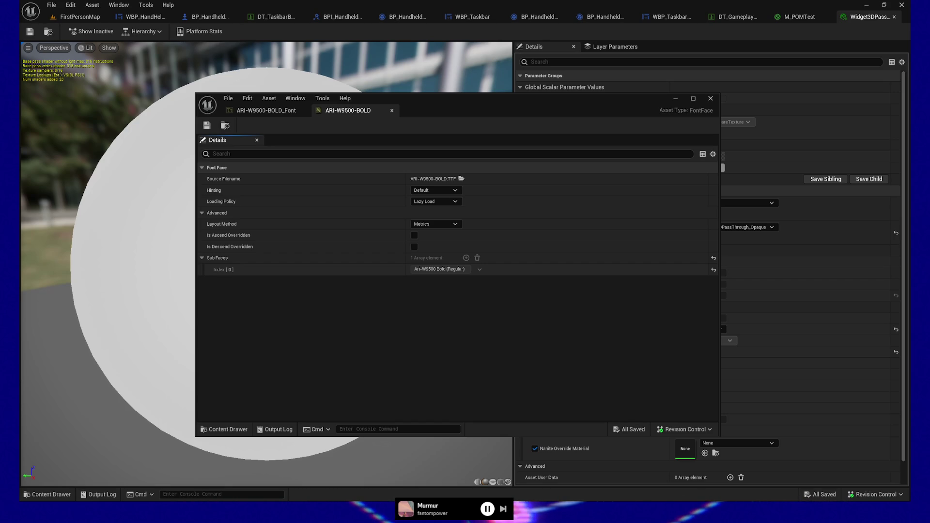
Close the font face editor and open Project Settings, scrolling the categories toward User Interface.
left_click(710, 98)
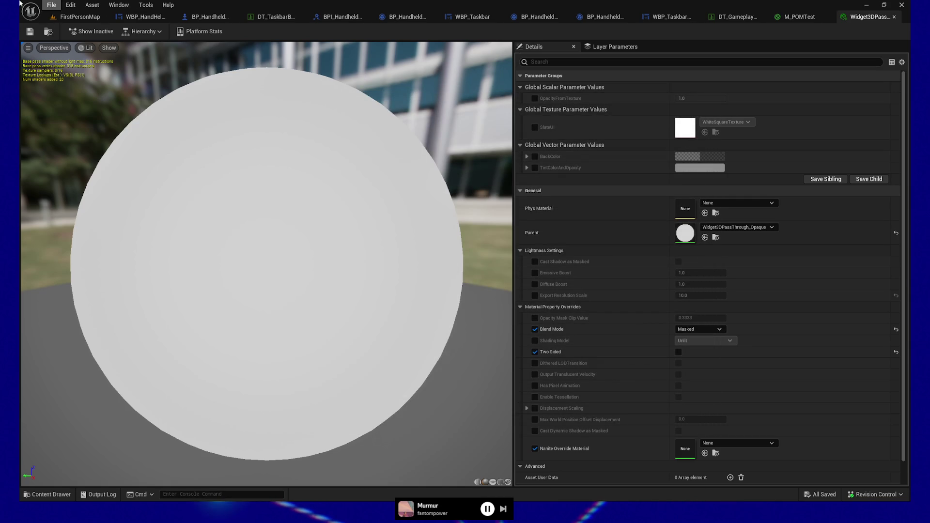
left_click(51, 5)
mouse_move(71, 5)
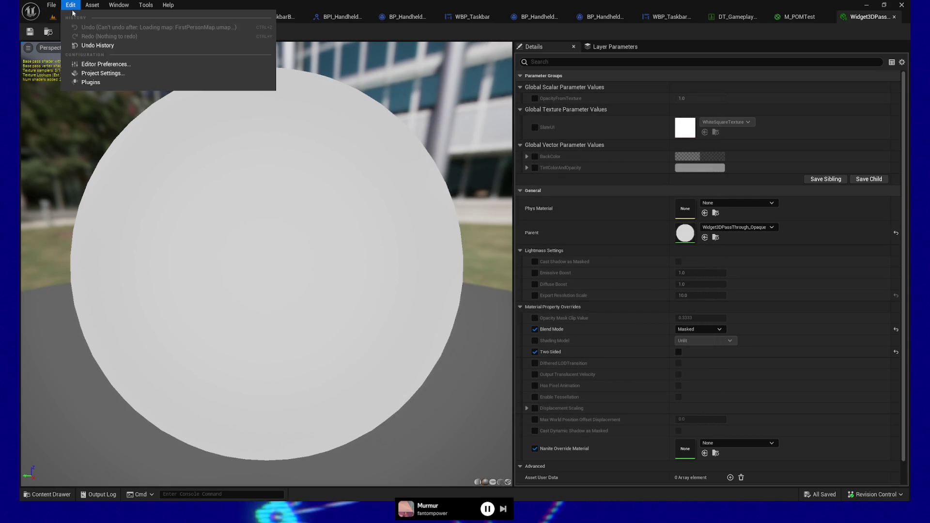
left_click(99, 73)
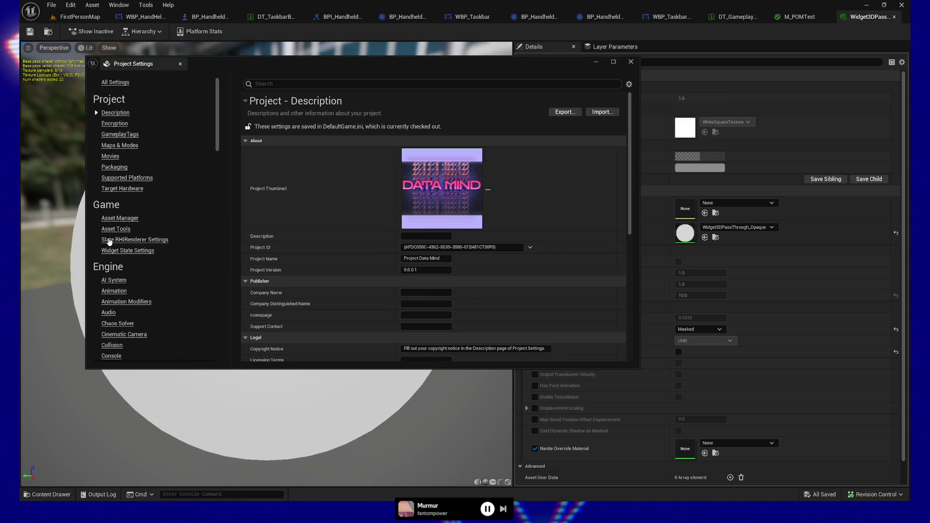
scroll(143, 288, "down", 5)
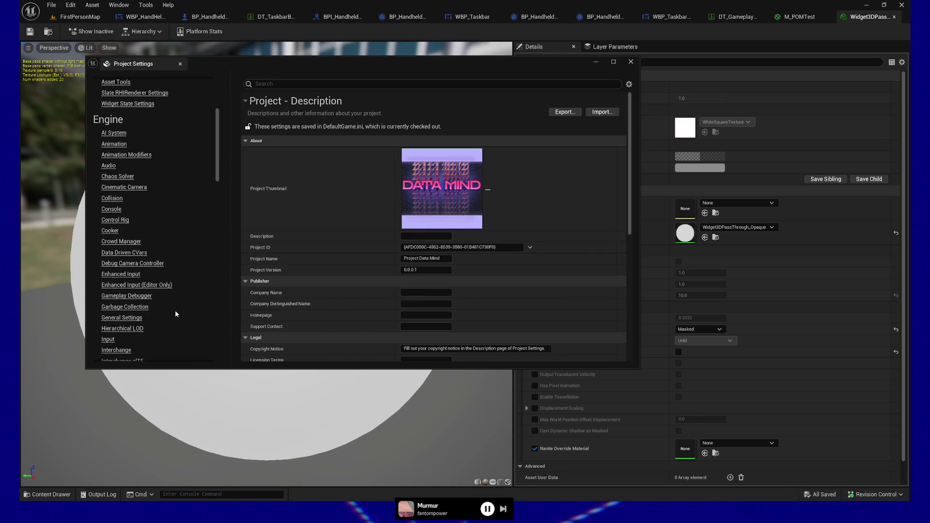
scroll(175, 313, "down", 7)
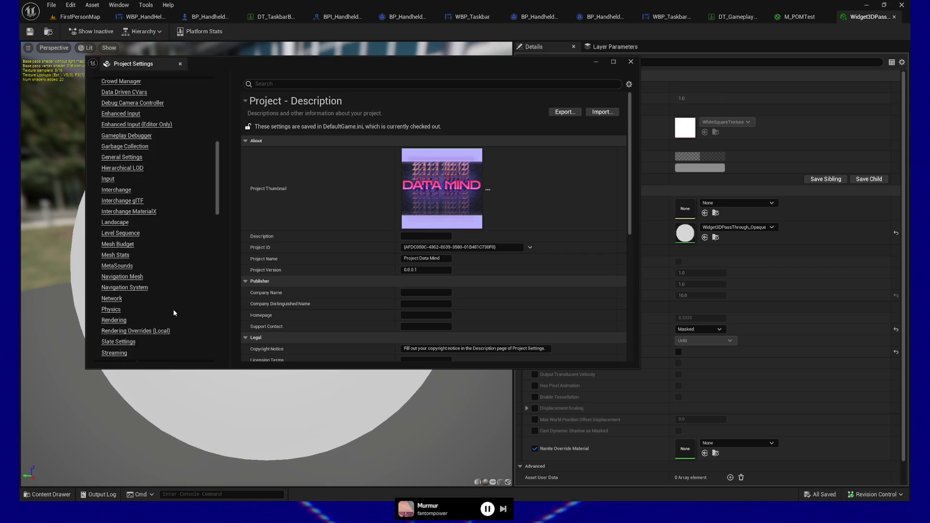
scroll(173, 312, "down", 2)
Review User Interface DPI settings: Application Scale 1.0, 96 DPI fonts, 1920 × 1080 design size.
left_click(122, 295)
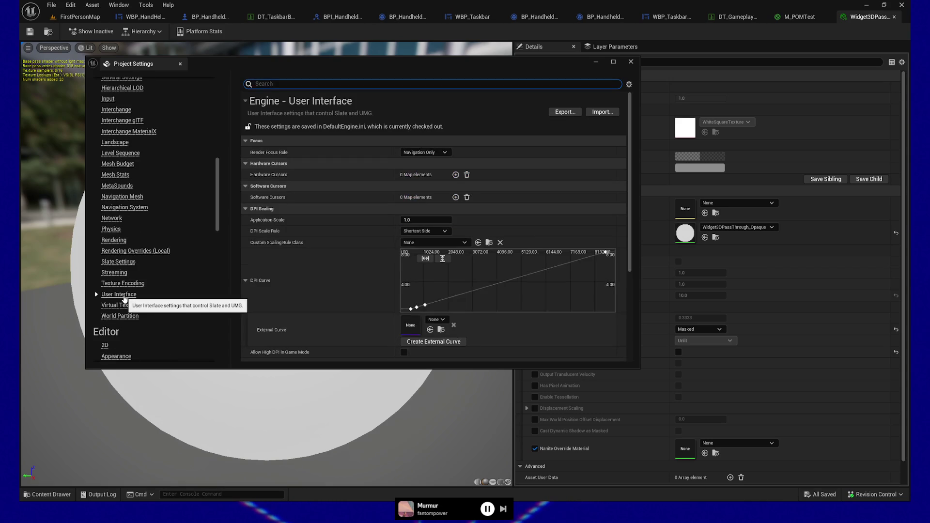
left_click(99, 294)
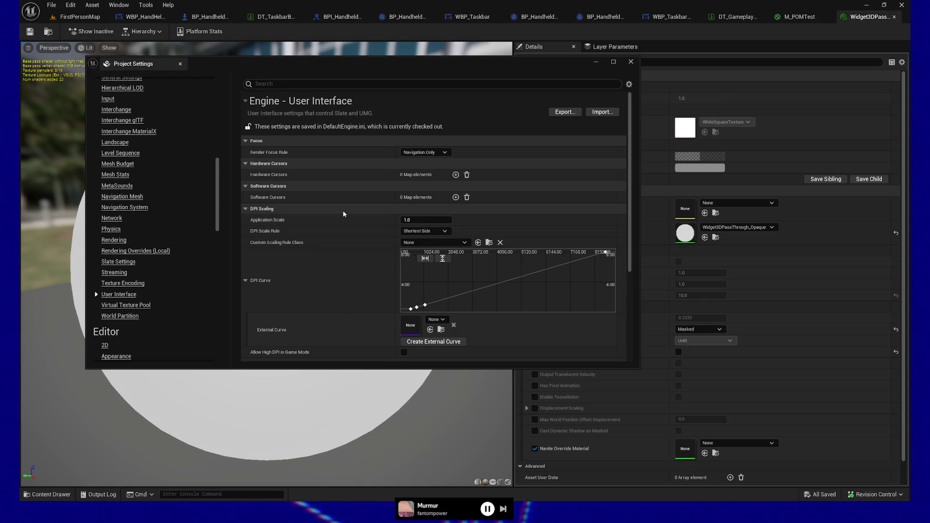
scroll(341, 214, "down", 3)
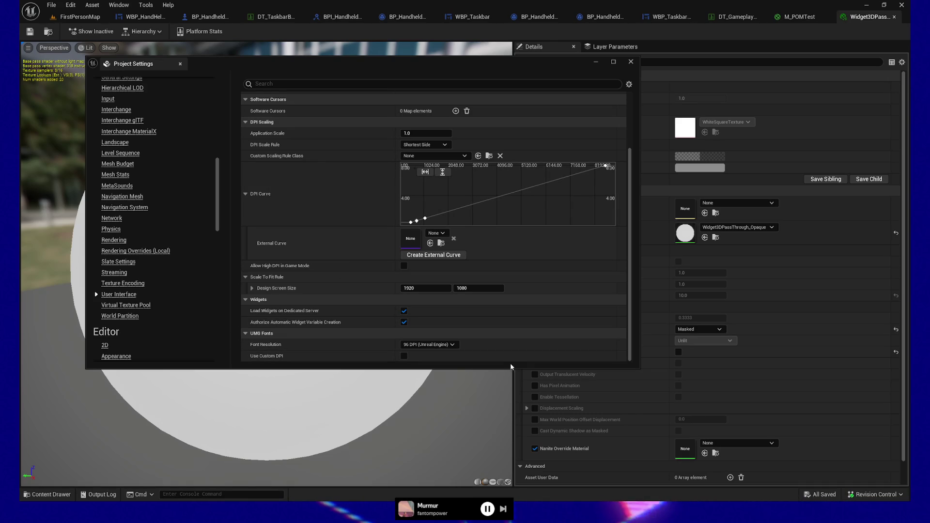
left_click_drag(509, 367, 489, 410)
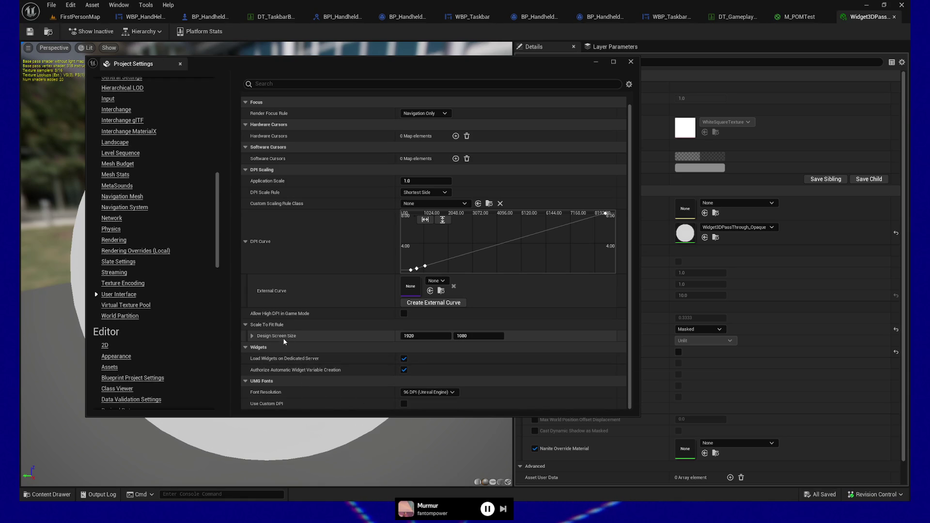
mouse_move(283, 340)
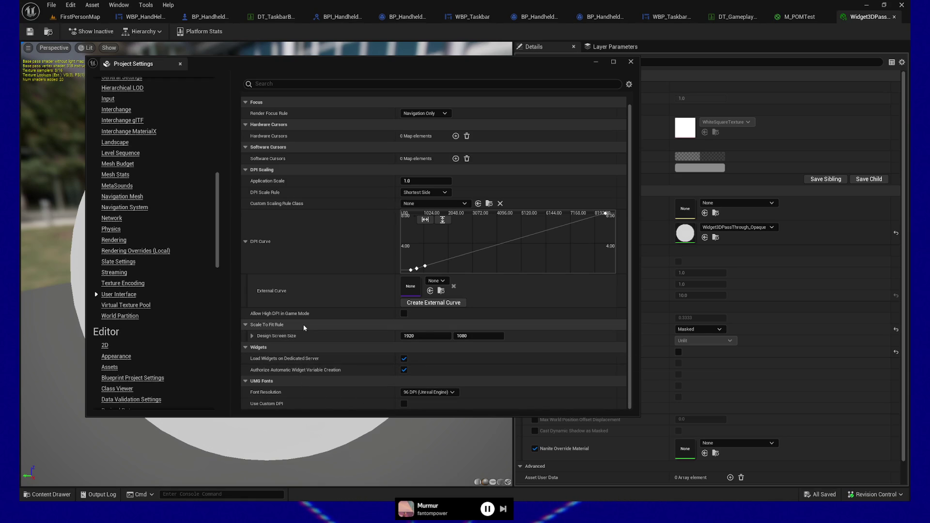
mouse_move(300, 318)
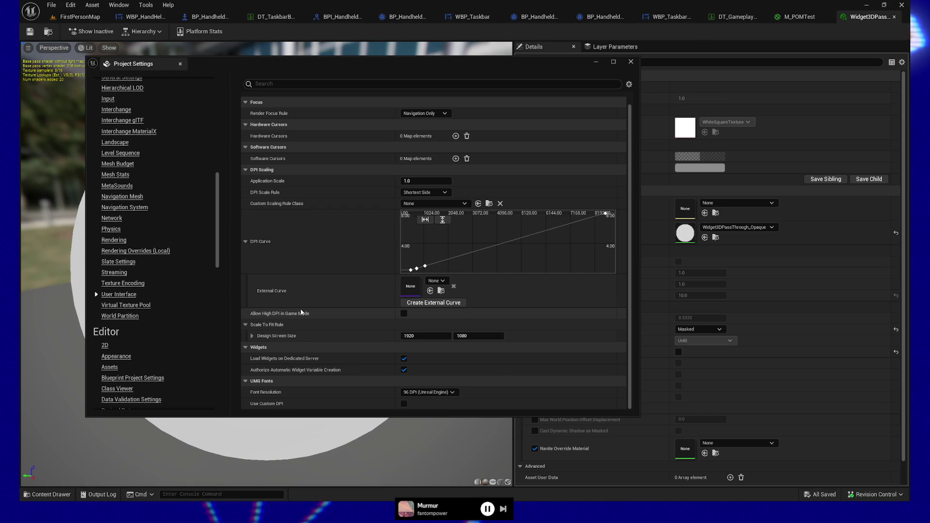
scroll(301, 312, "up", 1)
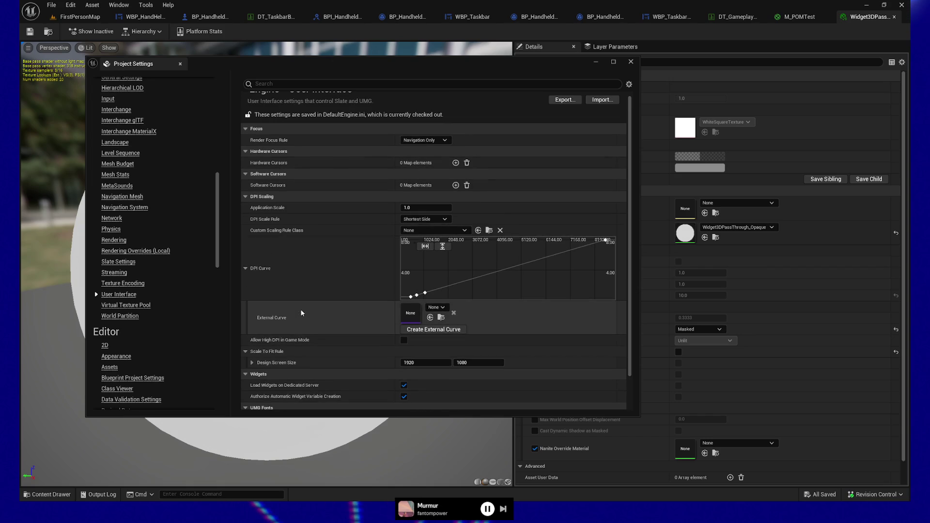
scroll(301, 312, "up", 1)
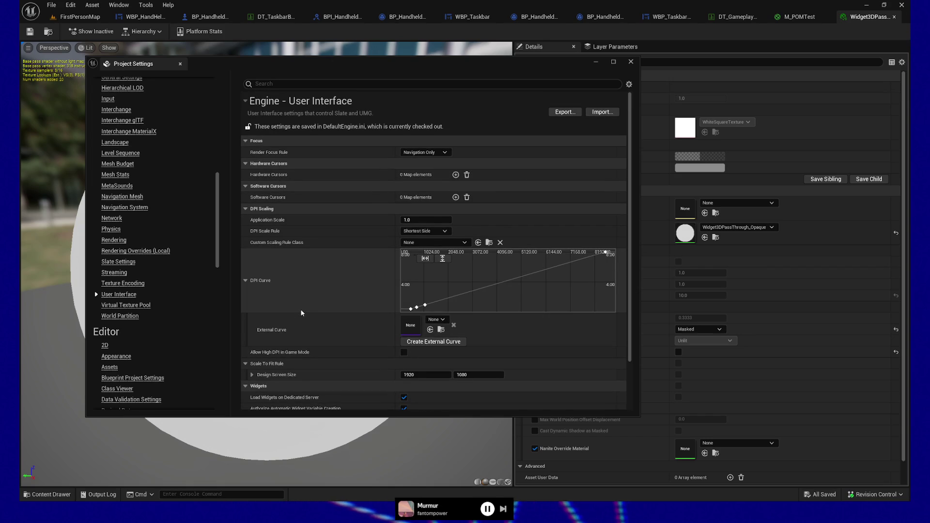
scroll(300, 313, "down", 2)
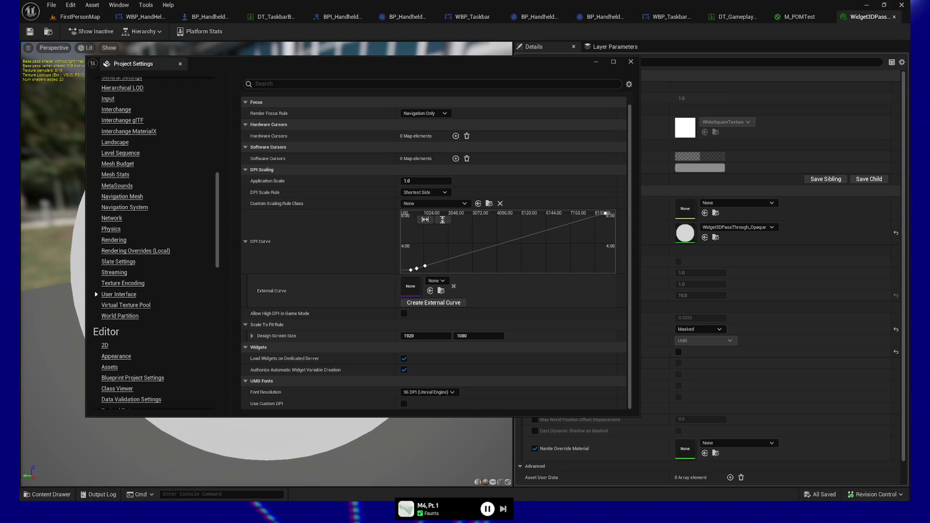
scroll(136, 278, "up", 10)
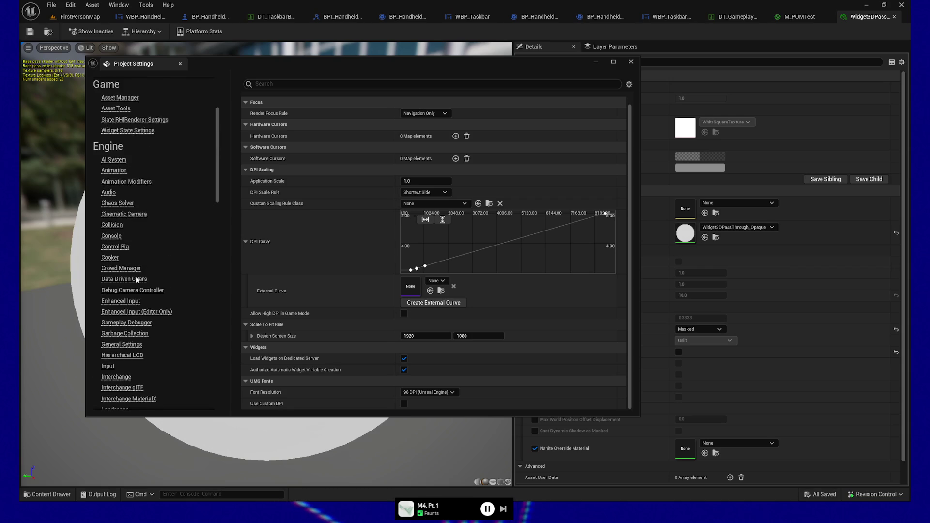
scroll(136, 279, "up", 1)
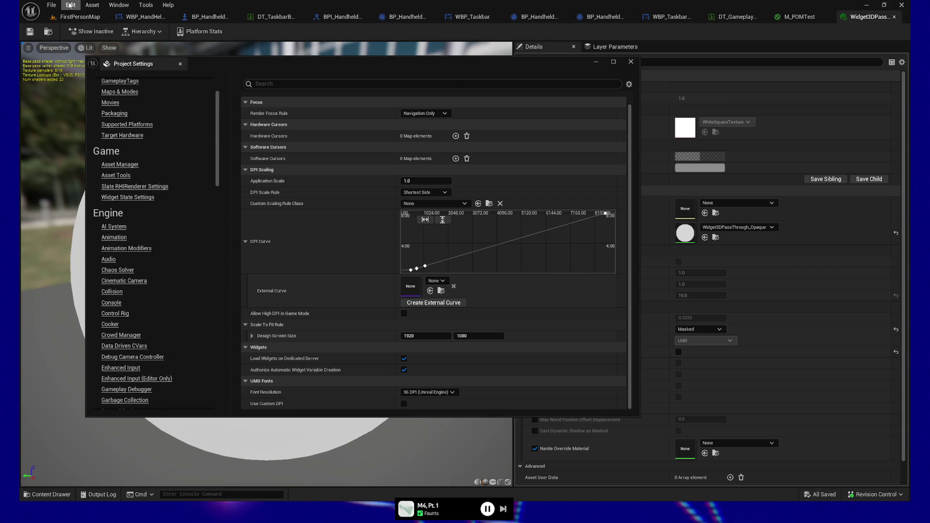
Close Project Settings and open Editor Preferences.
left_click(630, 61)
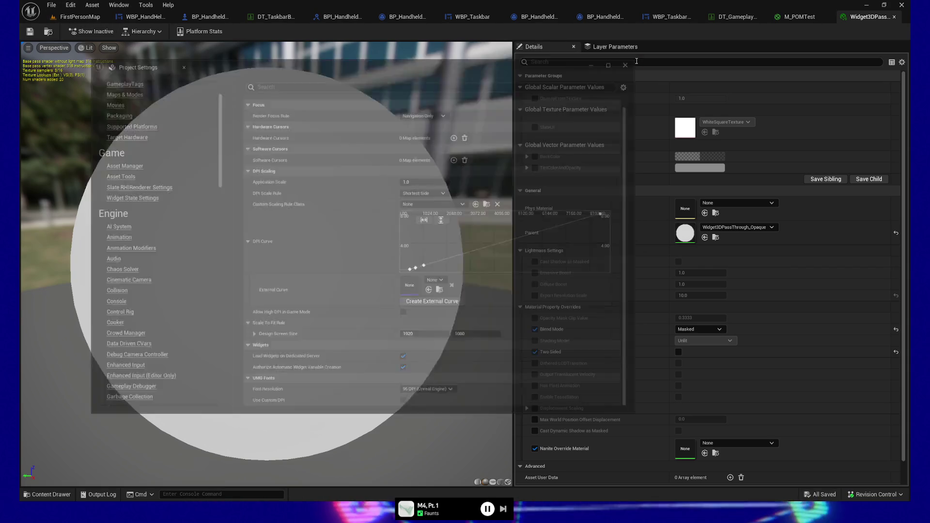
left_click(70, 5)
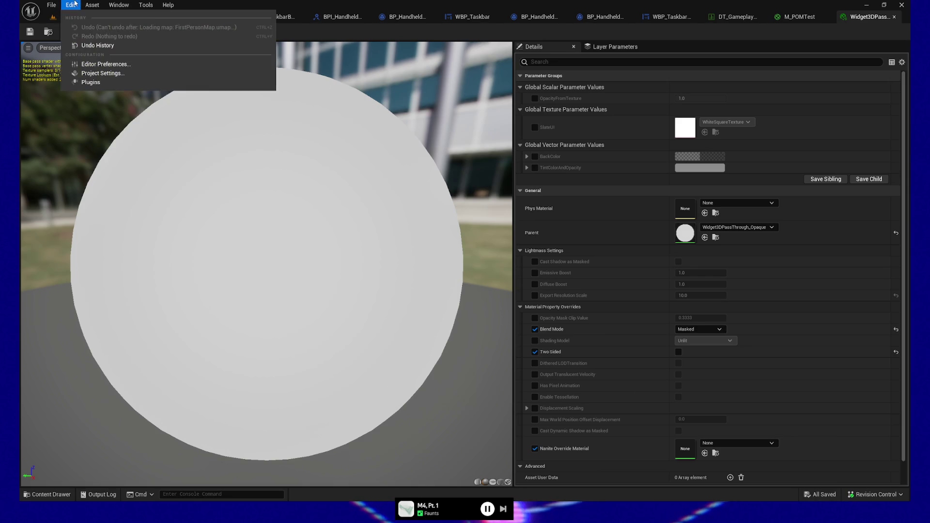
left_click(107, 68)
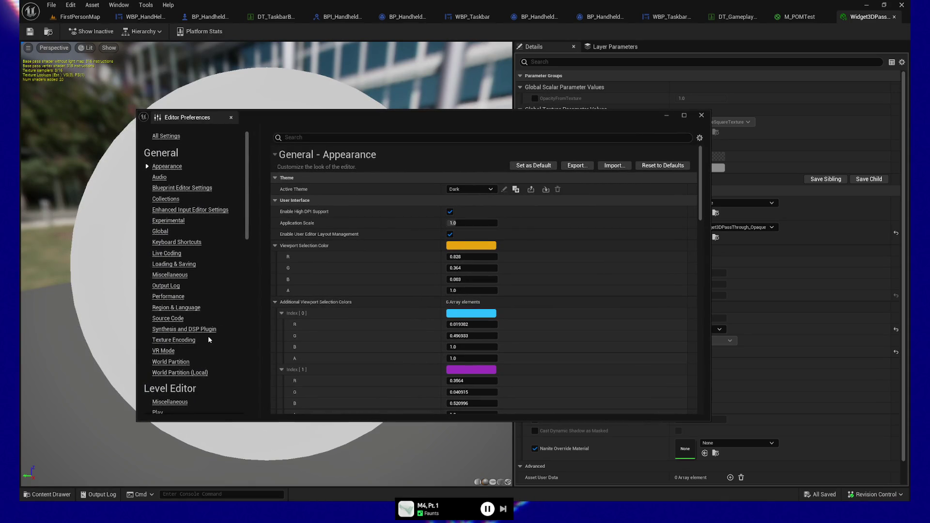
Search Keyboard Shortcuts for 'distance field', then close Editor Preferences.
scroll(209, 338, "down", 4)
scroll(209, 337, "down", 10)
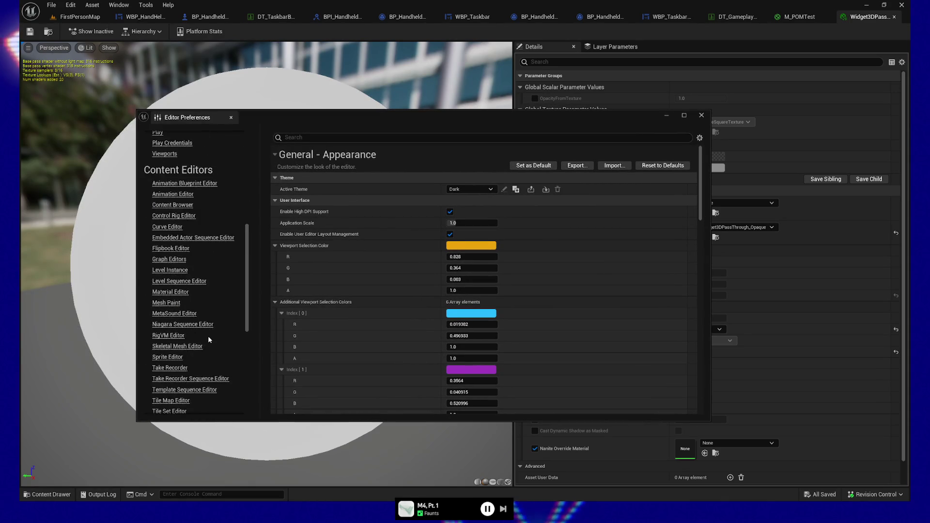
scroll(335, 275, "down", 2)
scroll(204, 266, "down", 8)
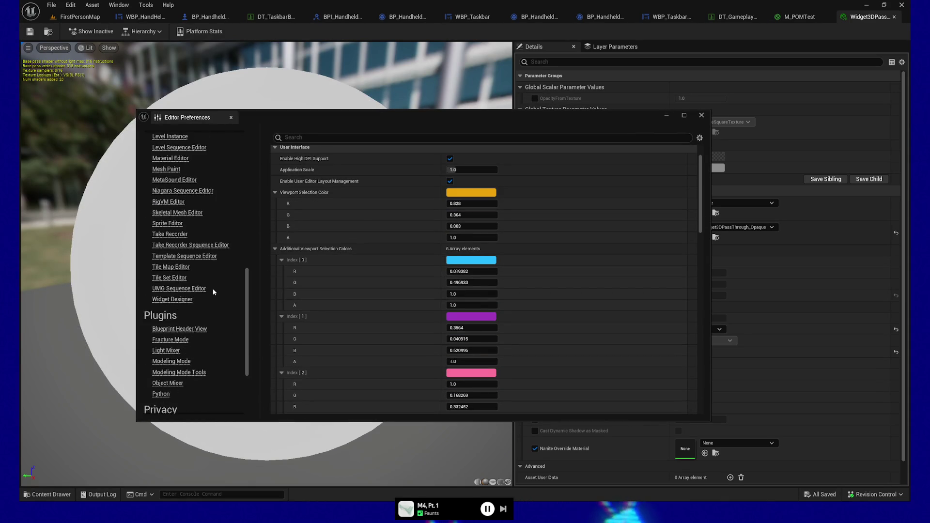
scroll(212, 290, "up", 10)
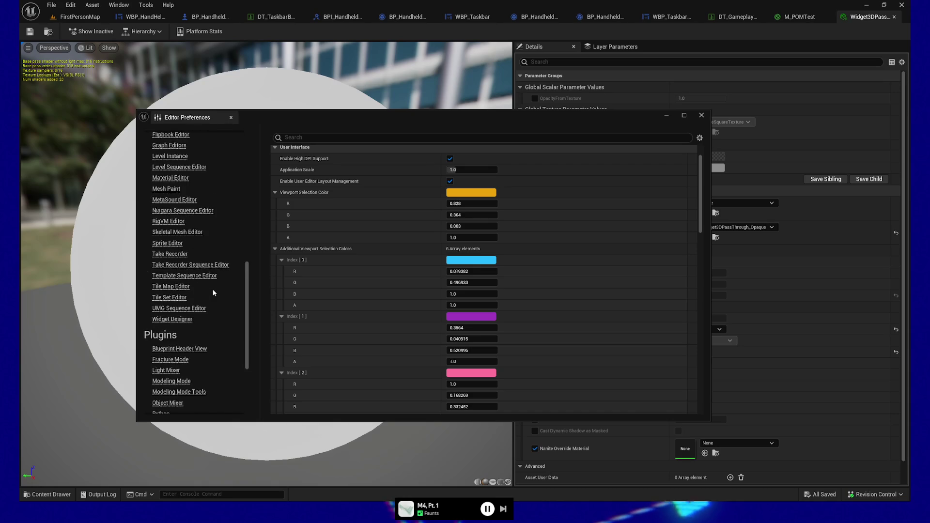
scroll(212, 289, "up", 5)
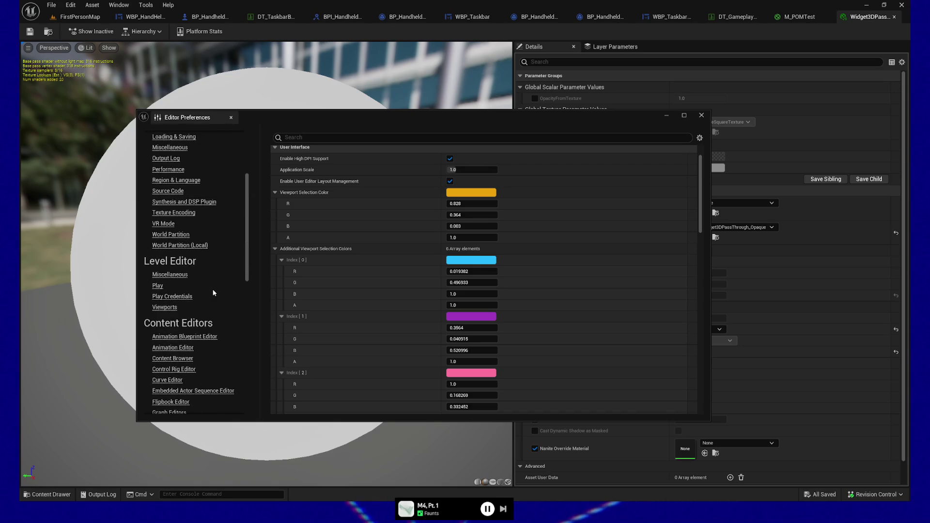
scroll(213, 288, "up", 2)
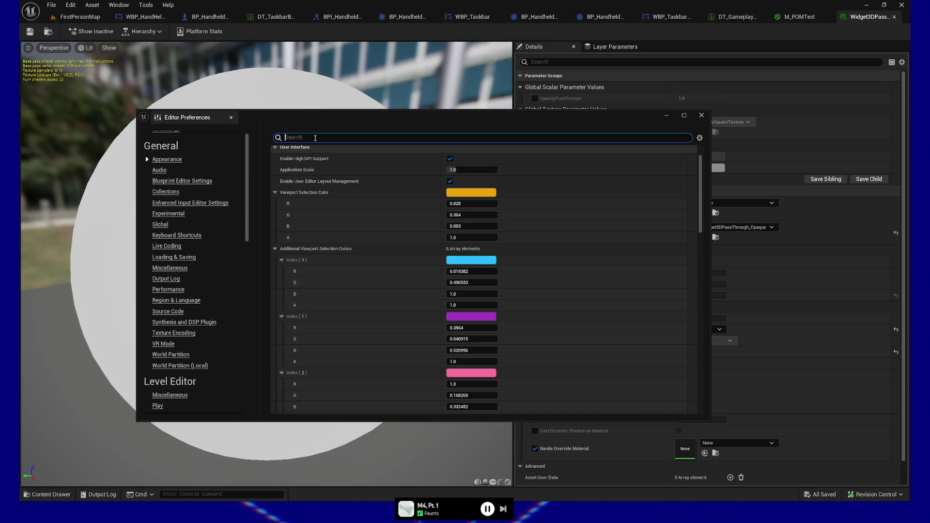
type("distance field")
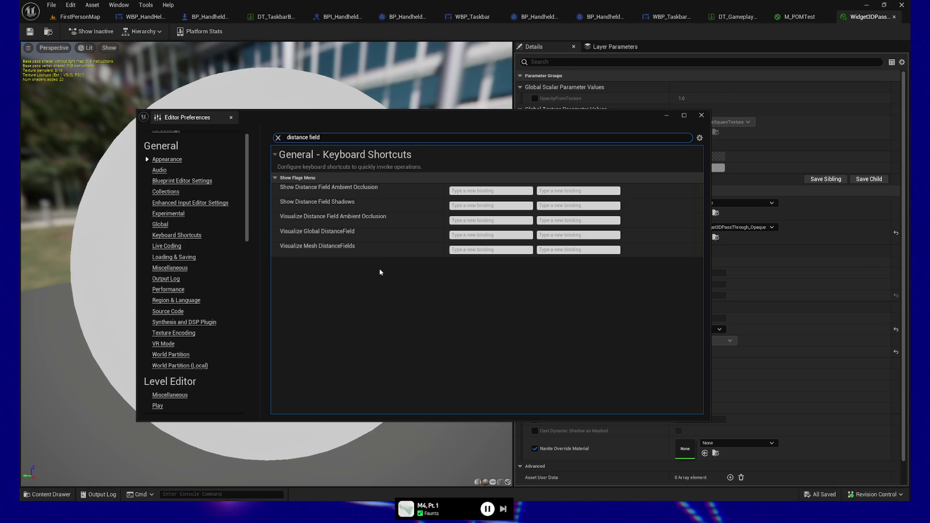
left_click(702, 115)
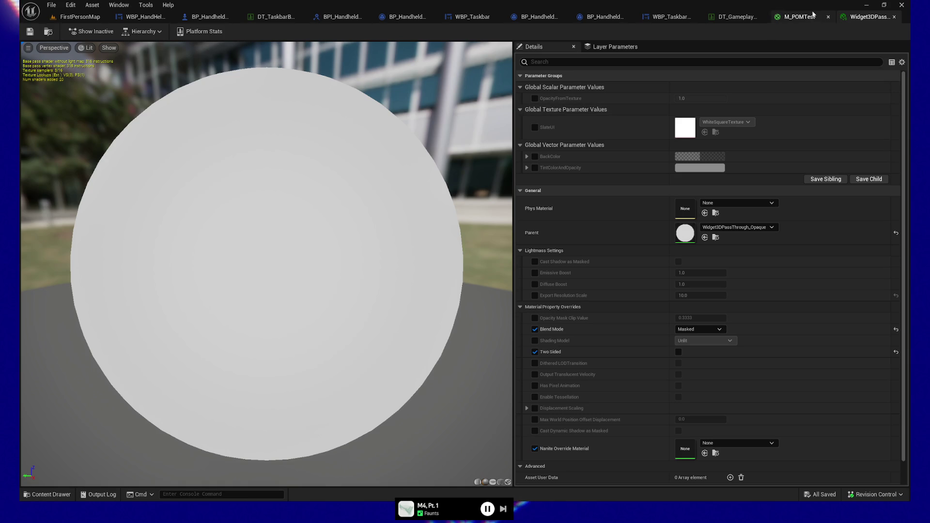
Close the Widget3D pass material instance and select the SM_Floor1x3_60 floor in FirstPersonMap.
left_click(895, 18)
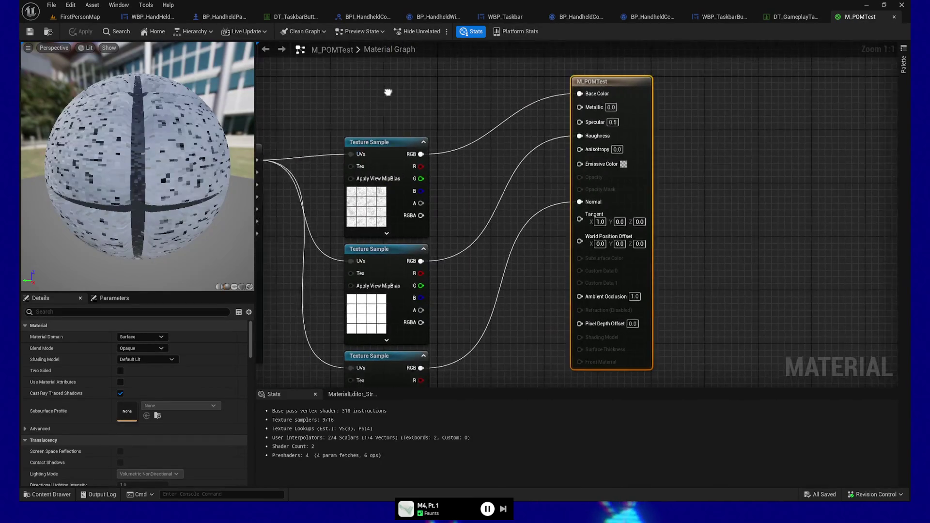
left_click(79, 16)
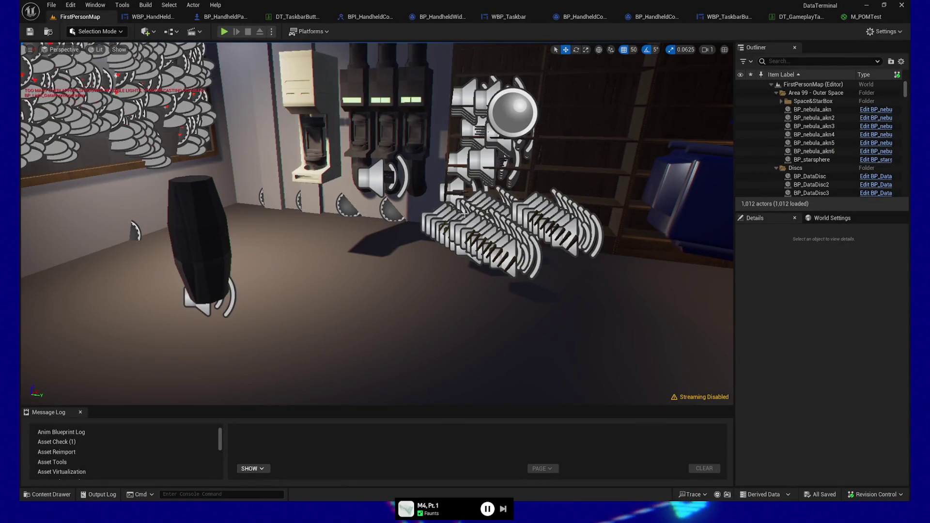
left_click(402, 337)
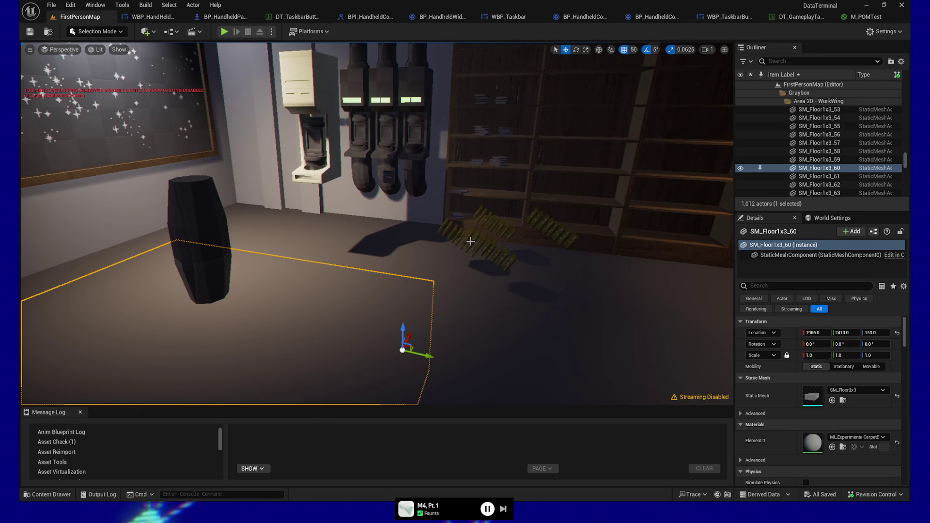
Playtest the level, then select a floor piece and switch to Game View.
key("alt+p")
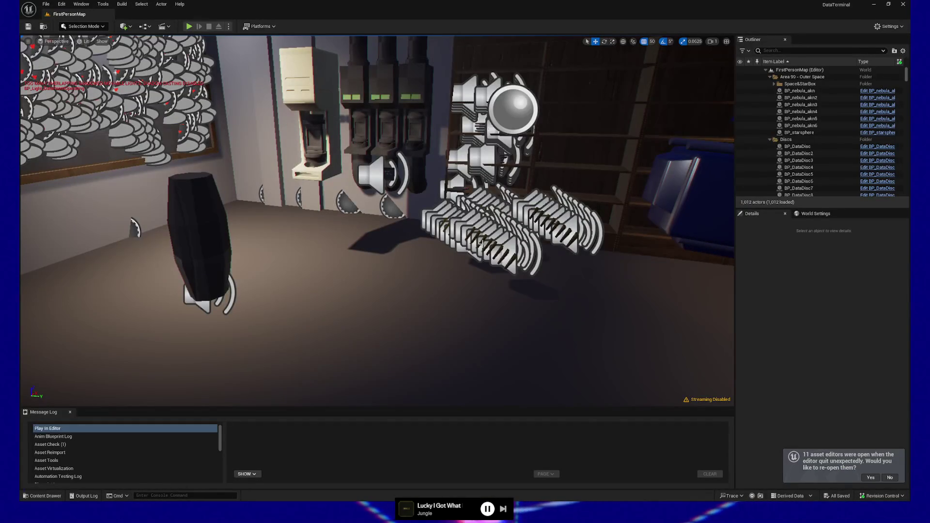
left_click(461, 331)
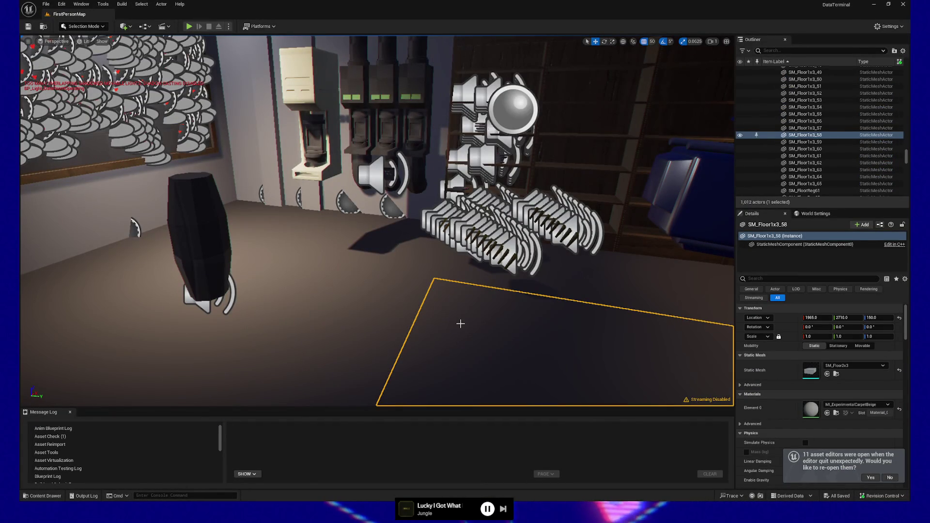
key("g")
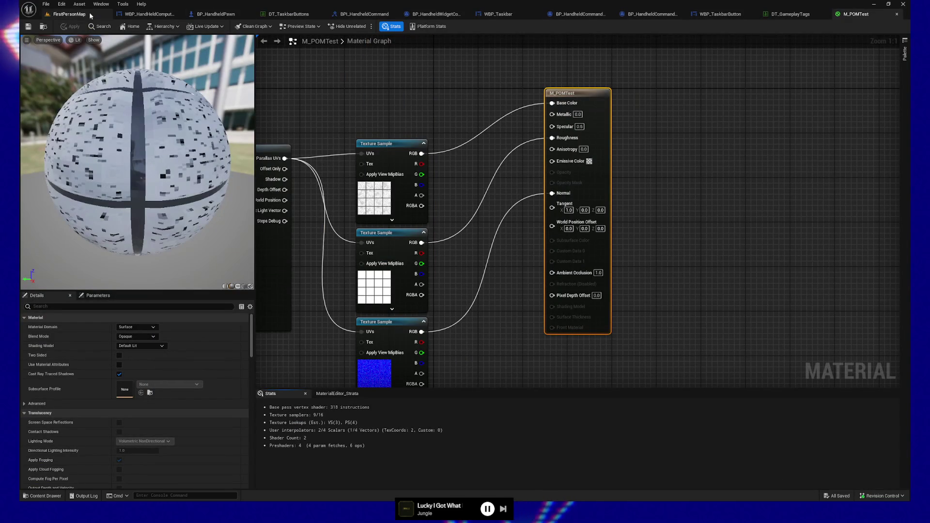
In WBP_HandHeldComputerBase, set the Size Box override to 2880 wide by 2160 high.
left_click(155, 15)
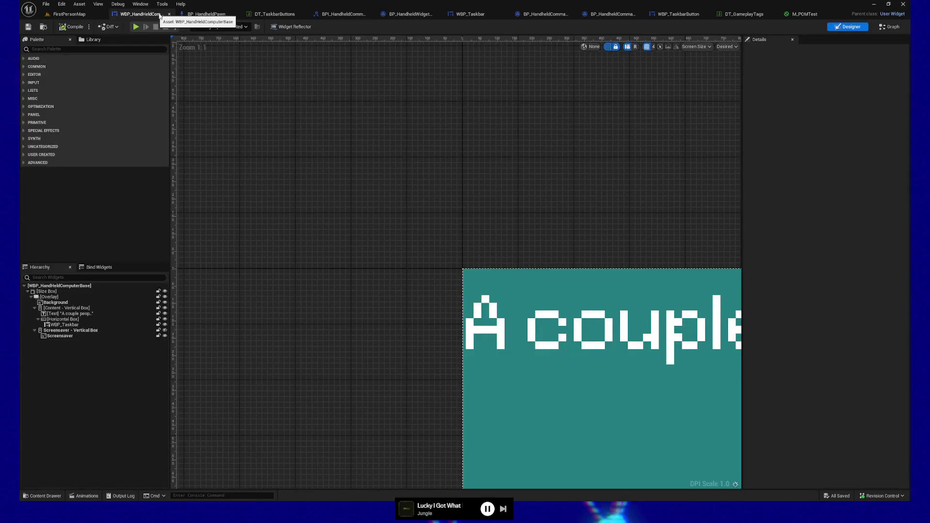
left_click(561, 359)
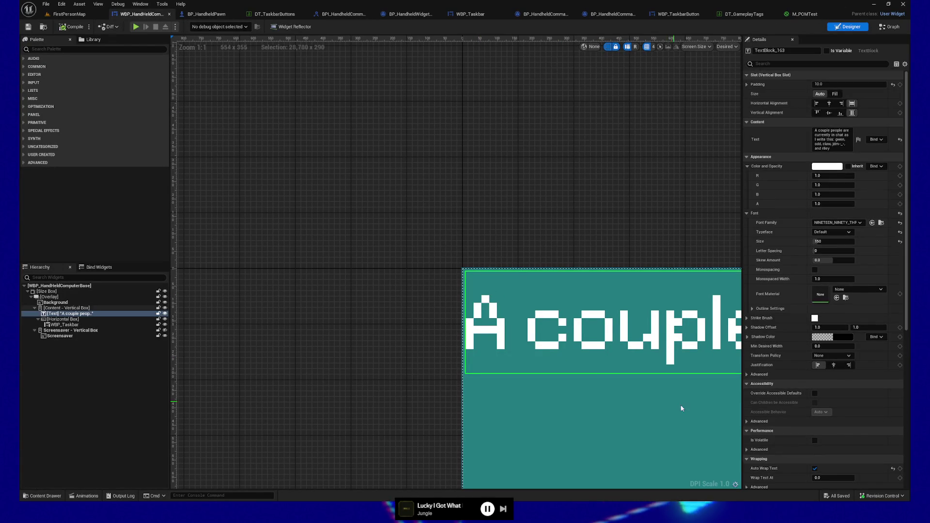
left_click(55, 292)
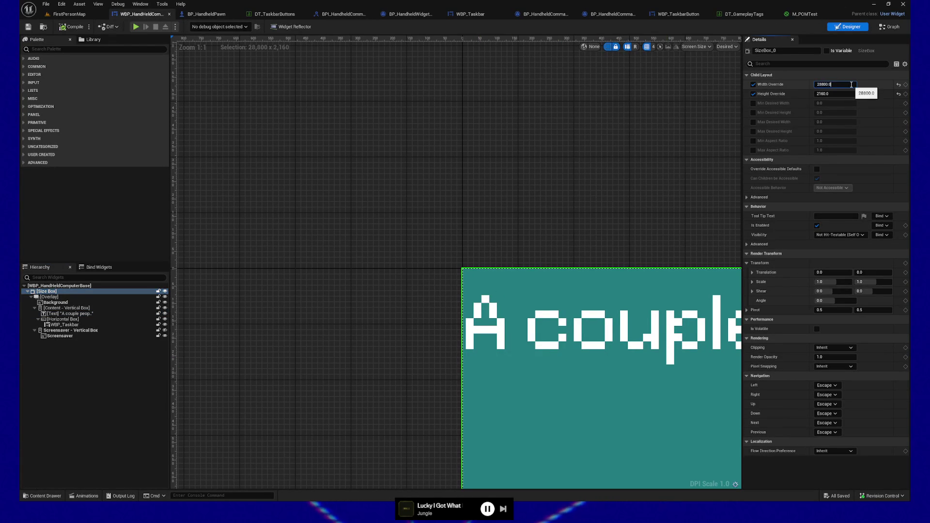
type("2880")
key("Return")
type("/10")
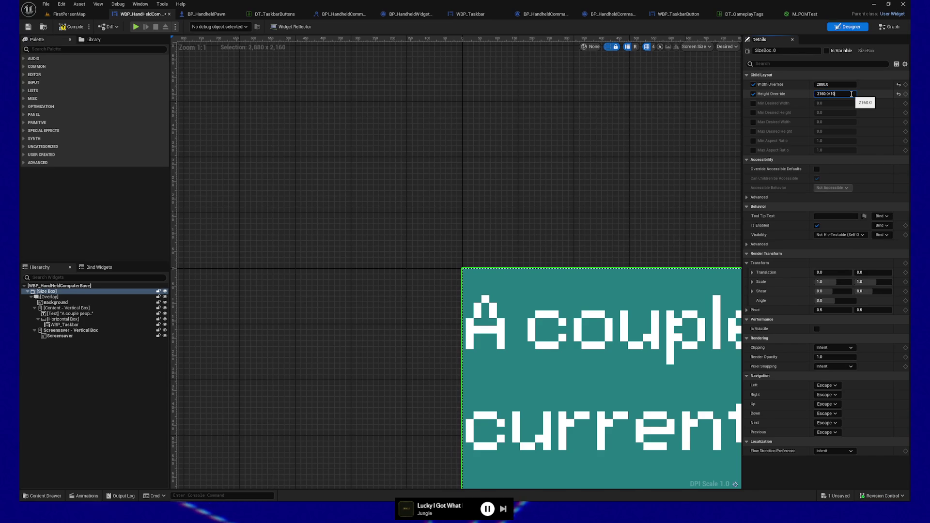
key("Return")
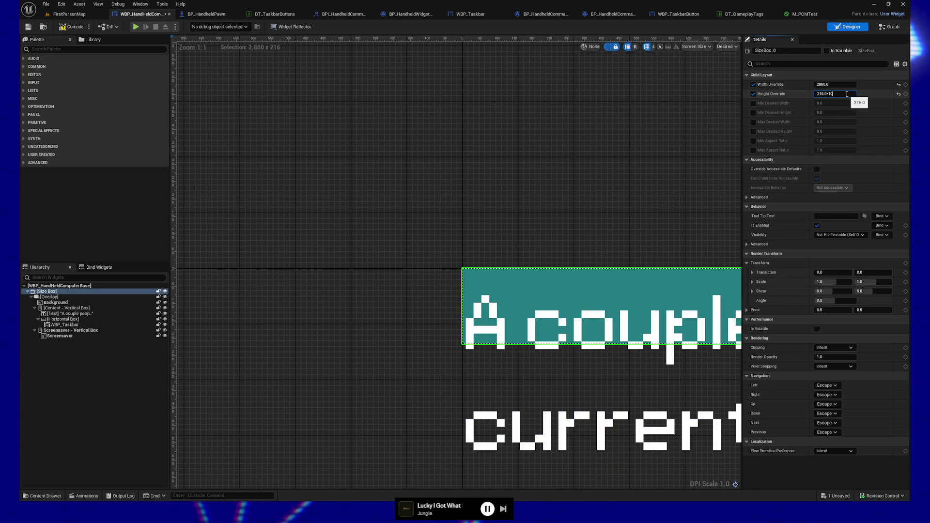
key("Return")
Set the chat text block's font size to 48, then compile and save all.
left_click(663, 180)
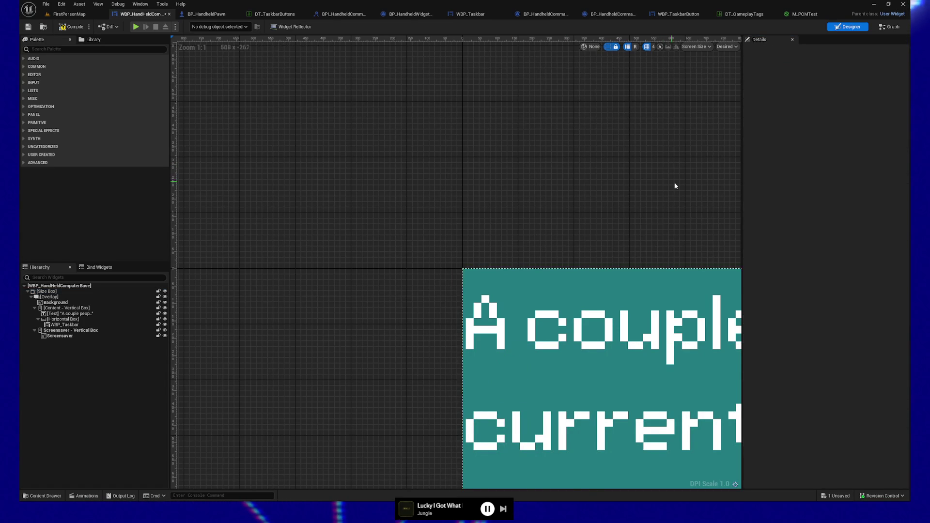
scroll(324, 141, "down", 3)
scroll(436, 129, "down", 1)
scroll(436, 129, "down", 3)
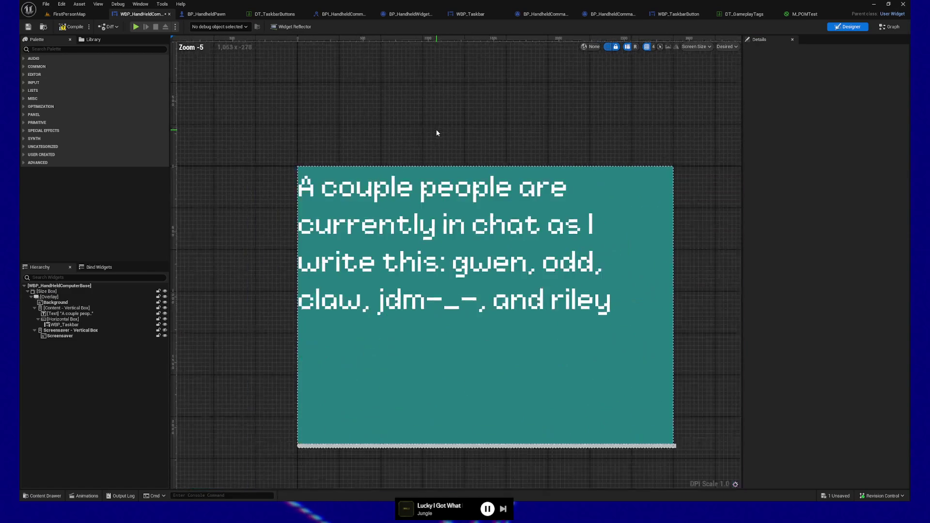
left_click(495, 238)
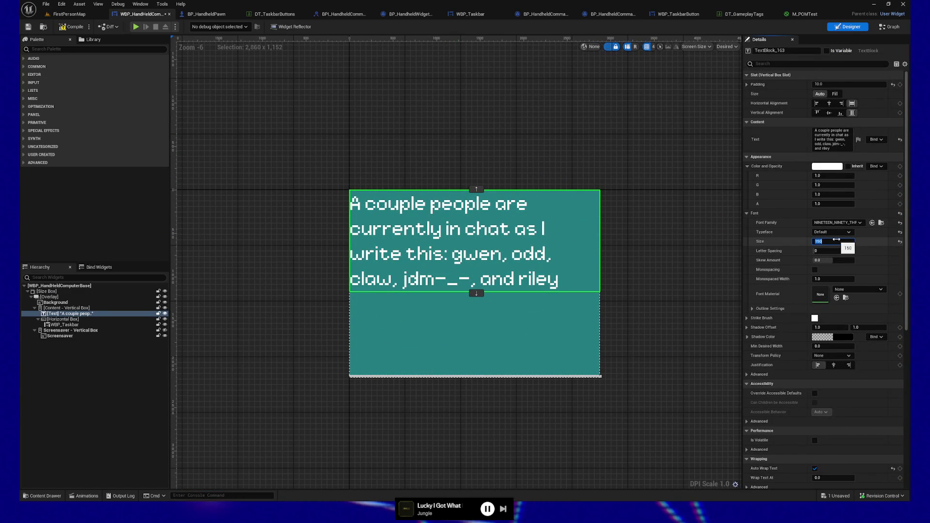
type("40")
key("Return")
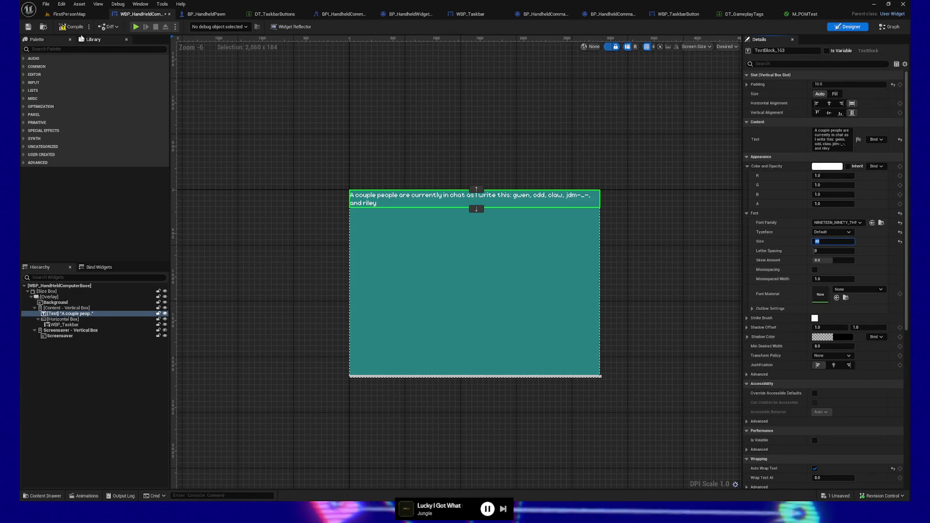
left_click(74, 28)
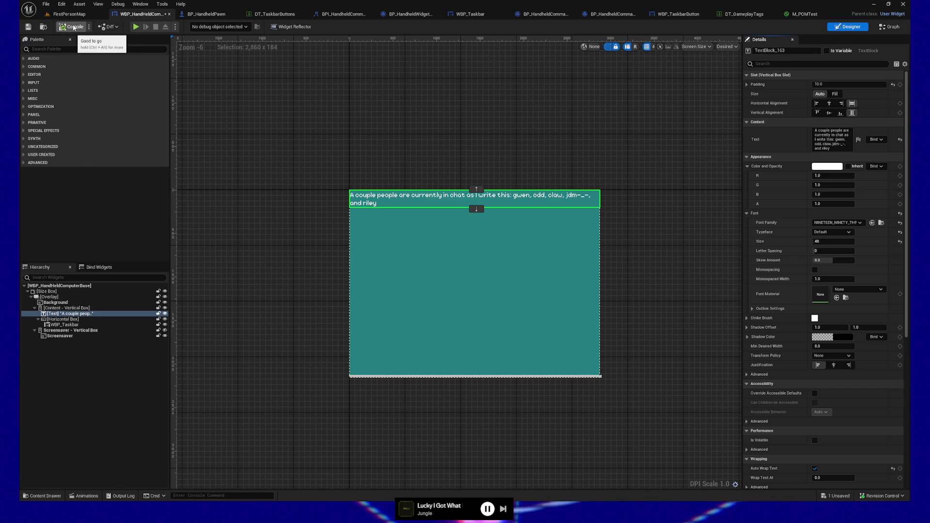
left_click(29, 27)
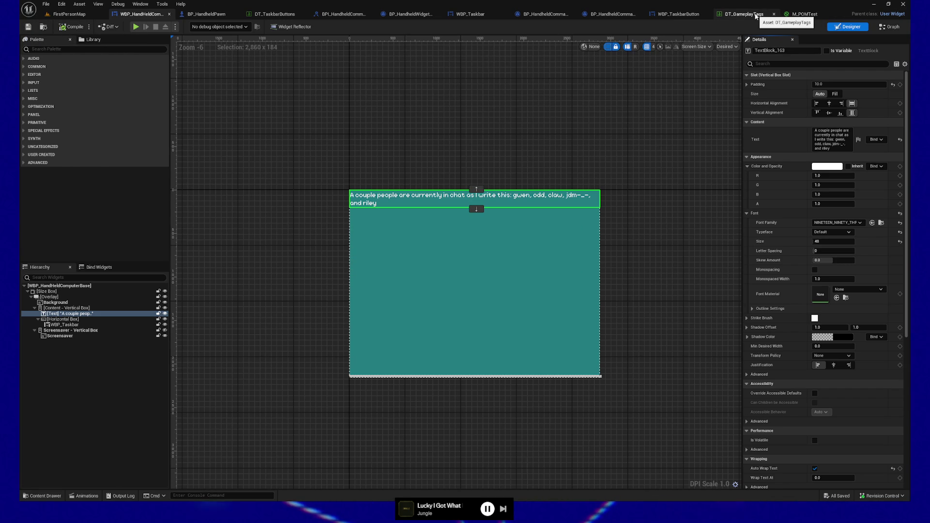
Inspect the HHC_Widget component in BP_HandheldPawn, then quit the running playtest.
left_click(213, 15)
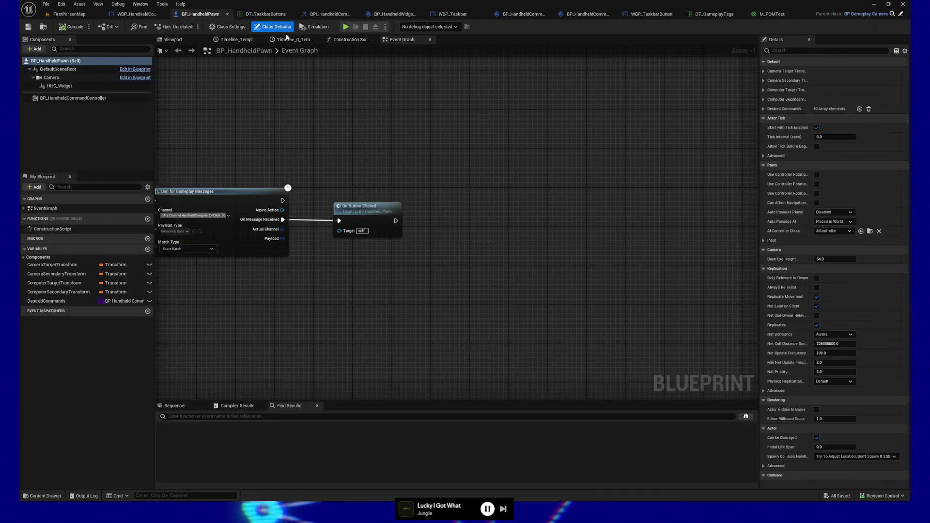
left_click(71, 86)
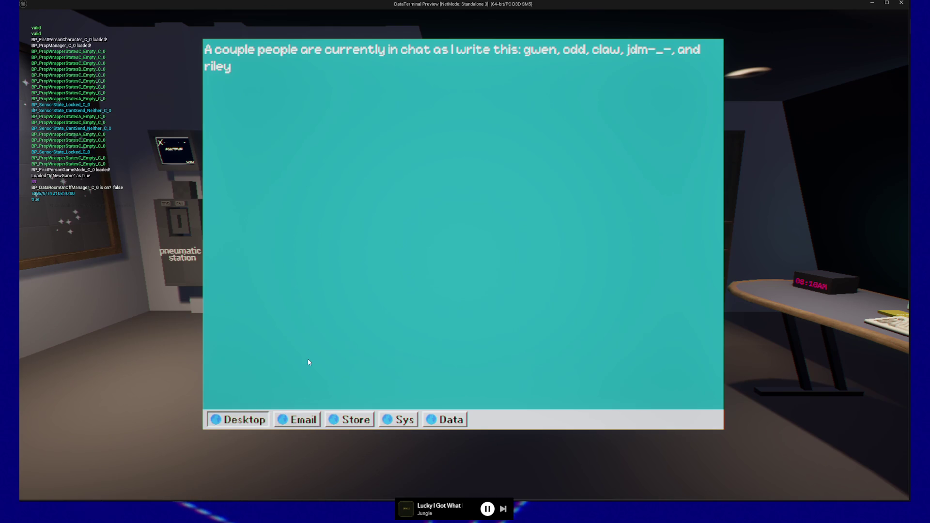
key("Escape")
key("Escape")
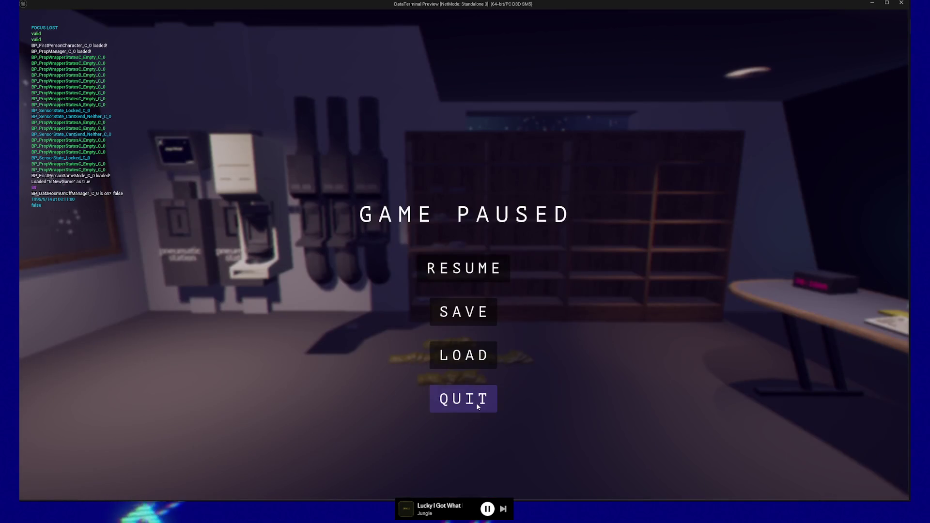
left_click(477, 407)
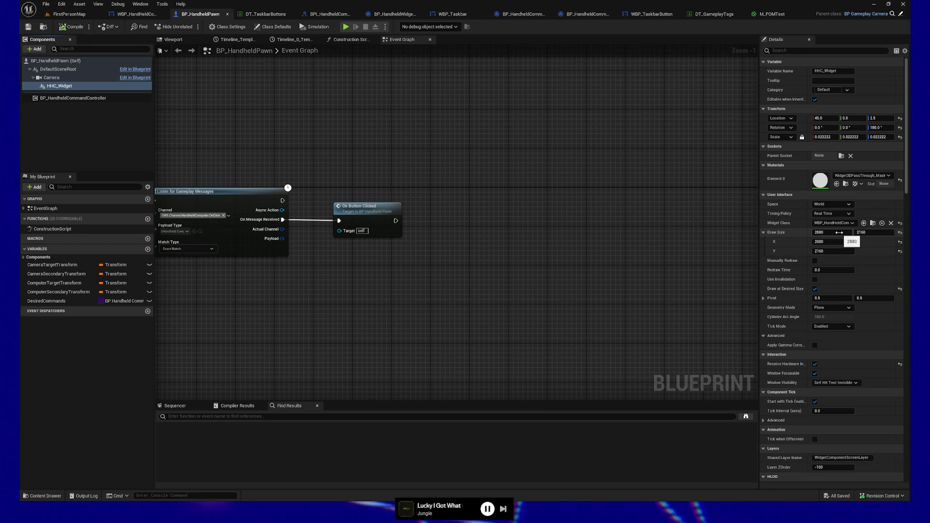
Set HHC_Widget draw size to 1920 × 1440 at scale 0.033333, save, and end the test play.
left_click(839, 232)
type("0.003333")
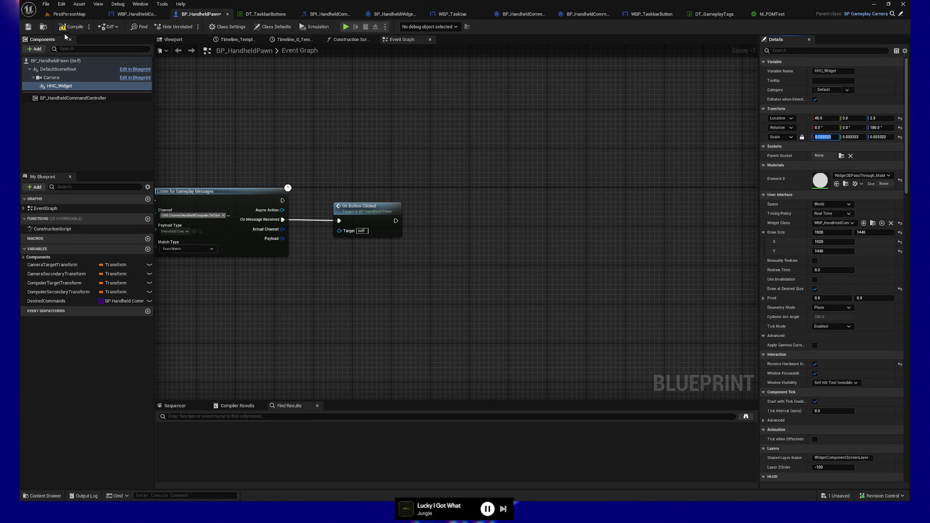
left_click(27, 27)
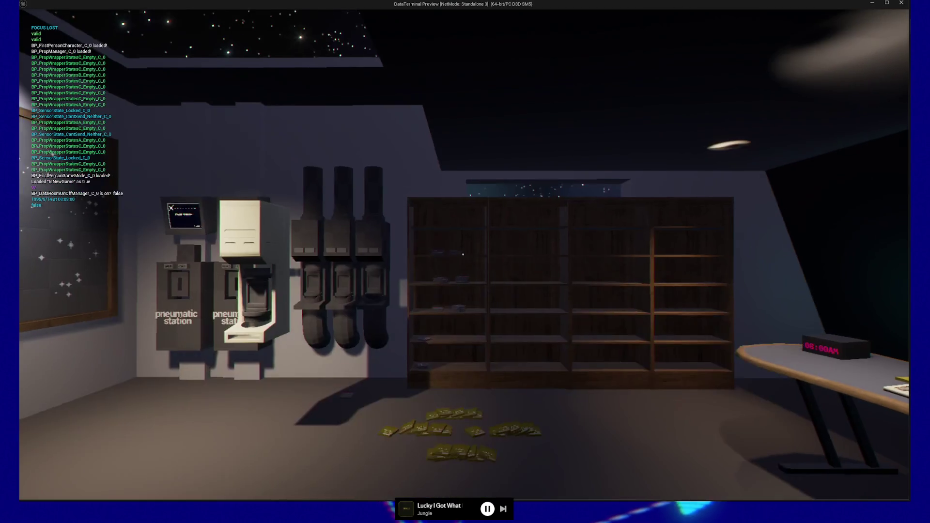
key("Escape")
left_click(462, 397)
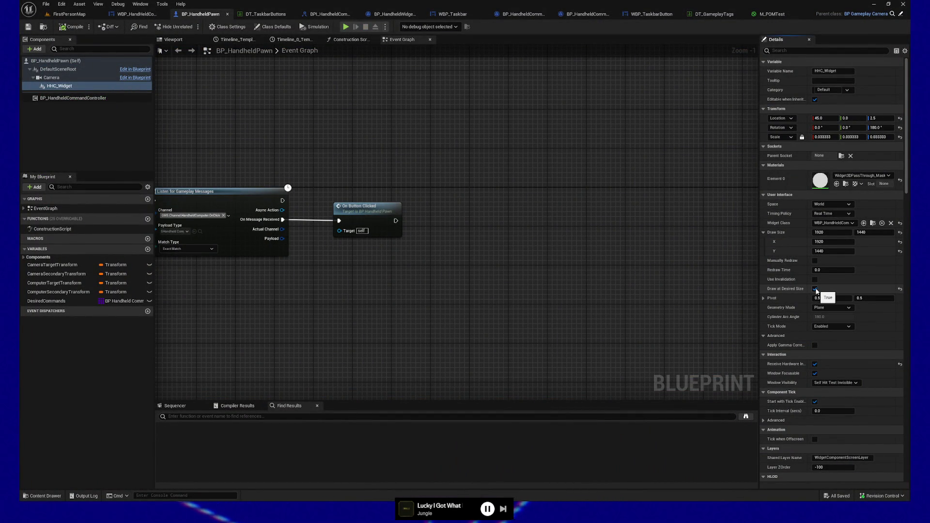
left_click(34, 25)
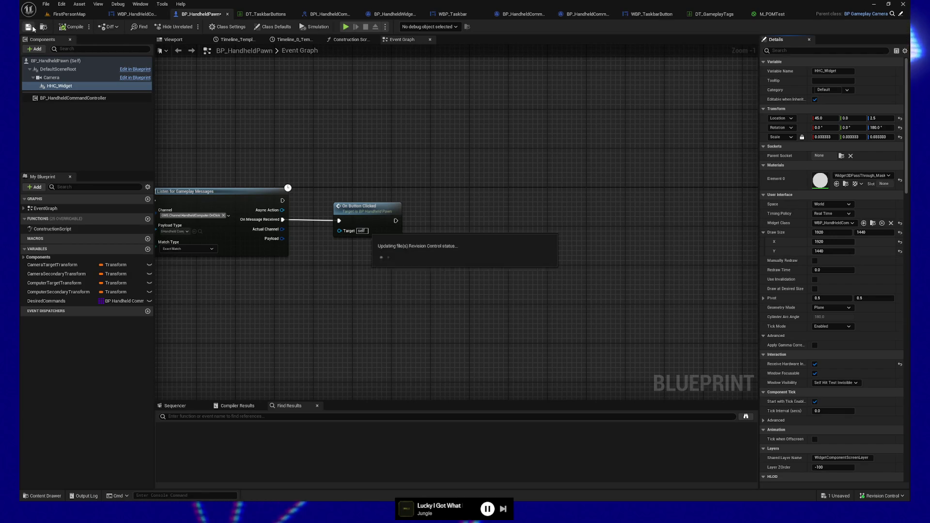
left_click(348, 28)
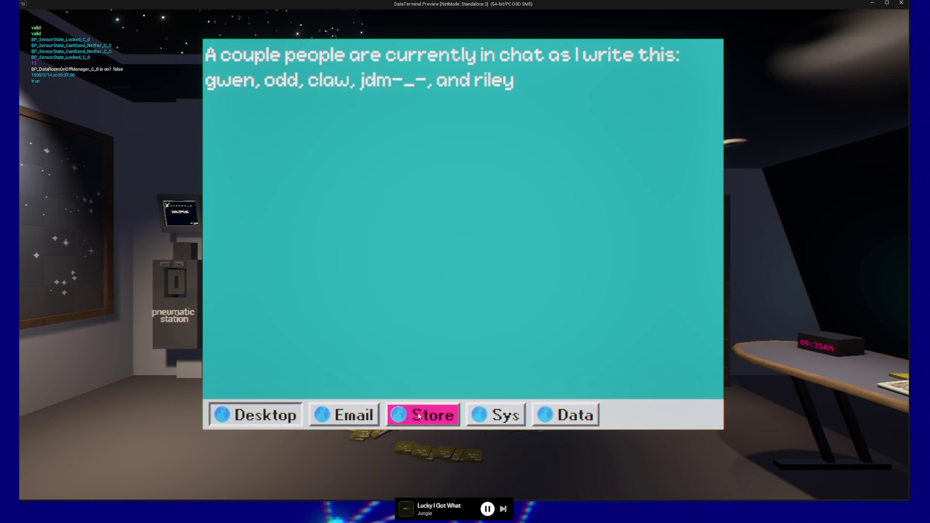
key("Escape")
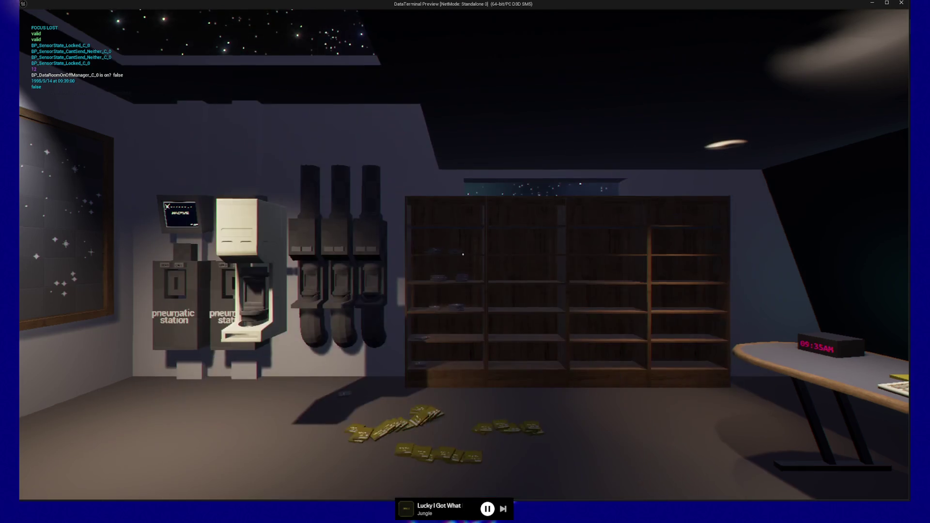
key("Escape")
left_click(463, 397)
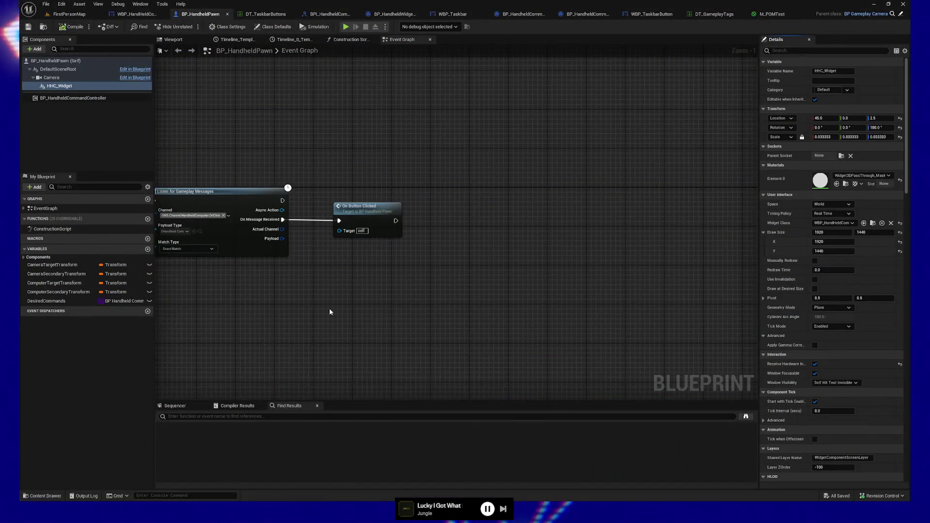
Pan and zoom around the BP_HandheldPawn event graph to inspect its nodes.
mouse_move(330, 311)
left_mouse_down()
mouse_move(507, 303)
mouse_move(347, 307)
mouse_move(500, 309)
left_mouse_up()
scroll(501, 309, "down", 4)
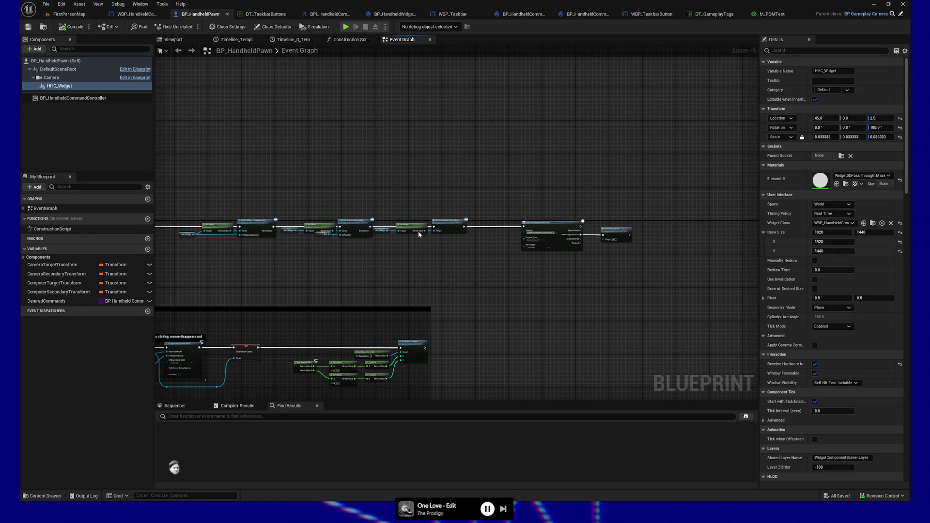
scroll(455, 258, "up", 2)
left_click_drag(476, 253, 467, 255)
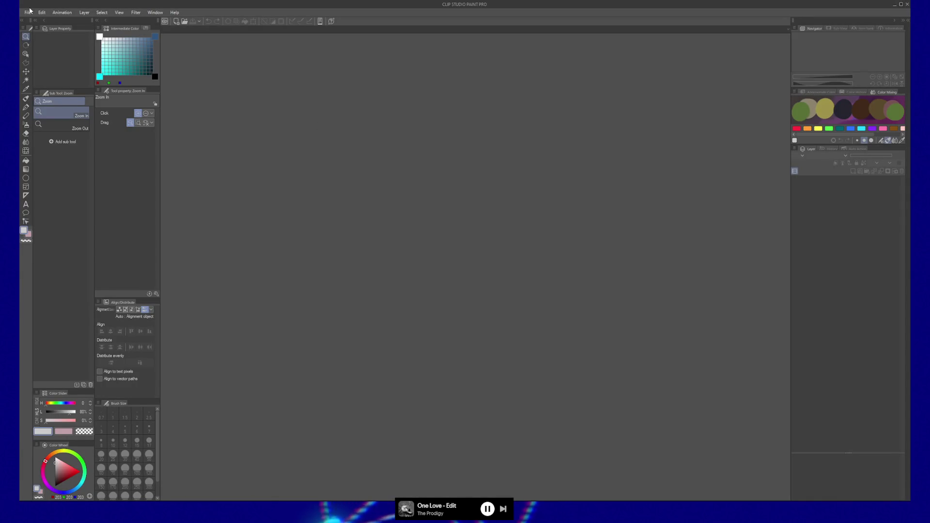
Create a new 1920 × 1440 px, 300 dpi canvas and zoom out to fit it.
left_click(28, 12)
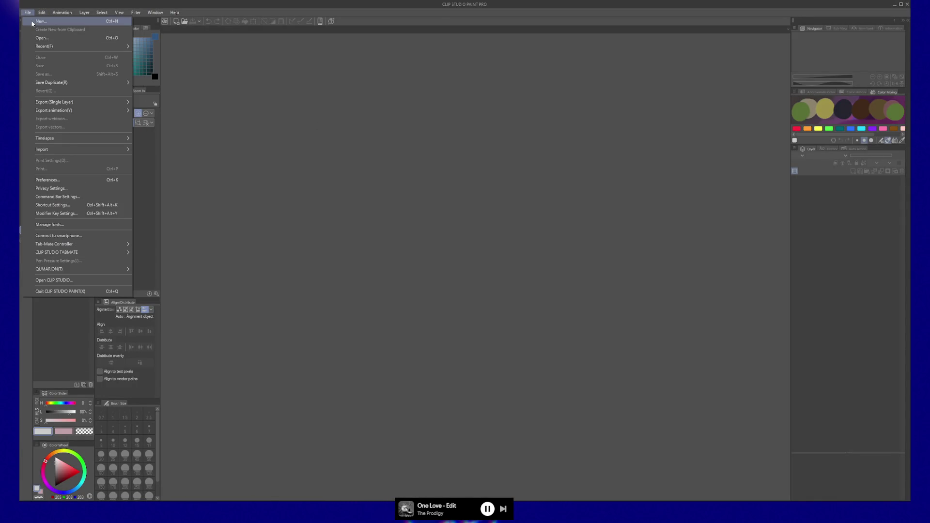
left_click(31, 20)
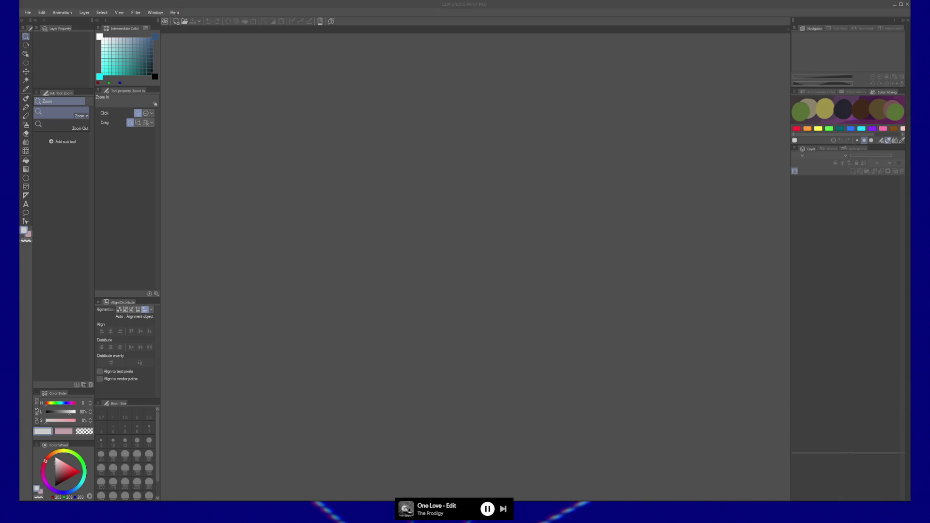
scroll(506, 247, "down", 1)
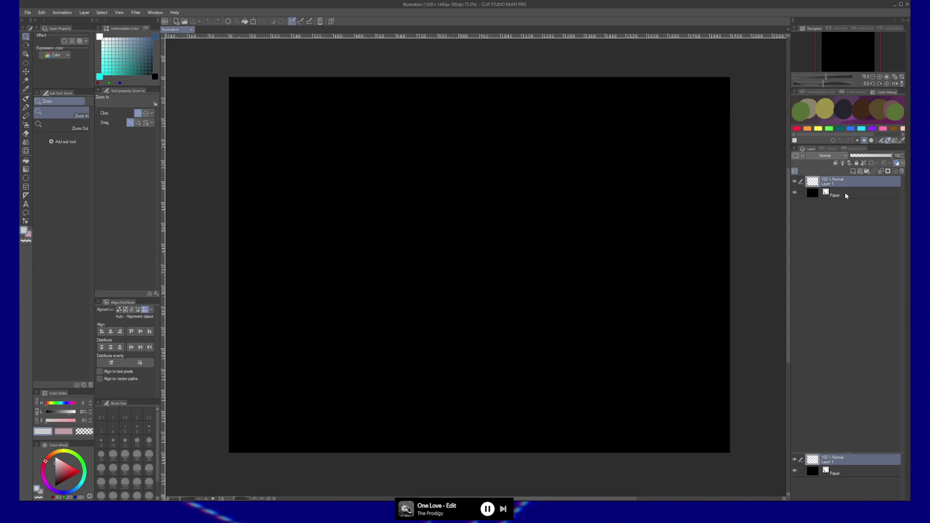
Change the Paper layer's colour from black to teal (R 60, G 125, B 137) by sampling it.
left_click(816, 194)
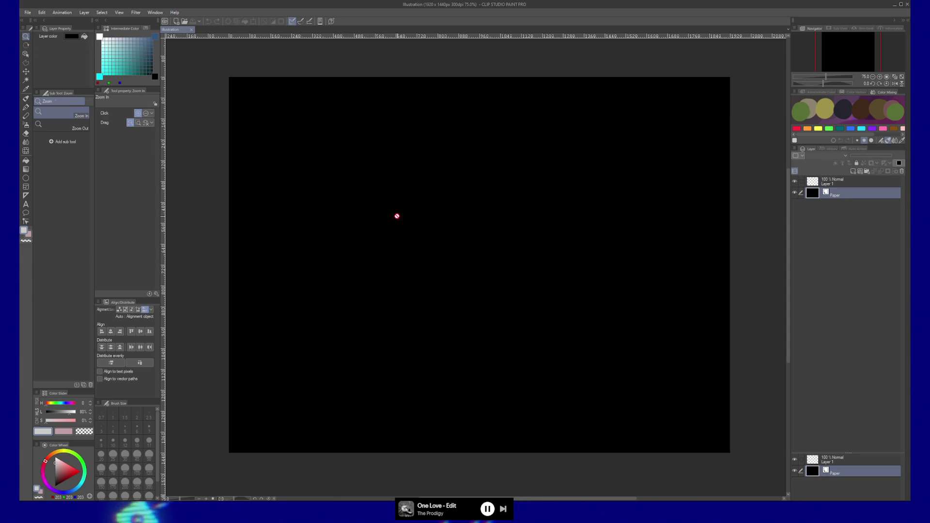
key("g")
key("g")
left_click(127, 56)
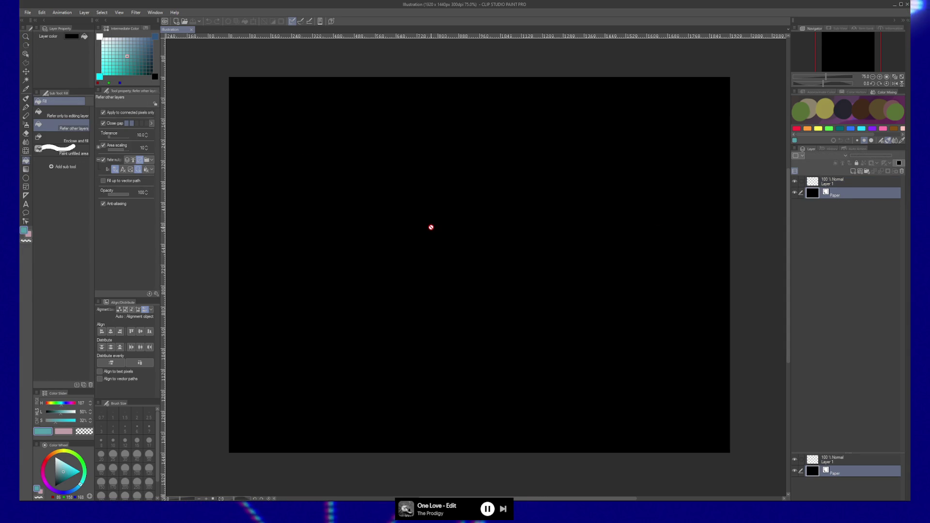
double_click(815, 197)
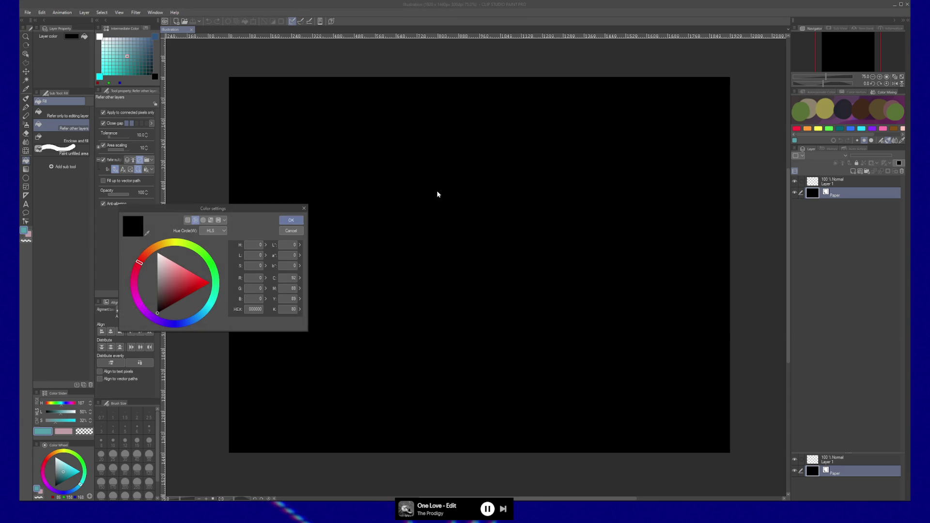
left_click(147, 233)
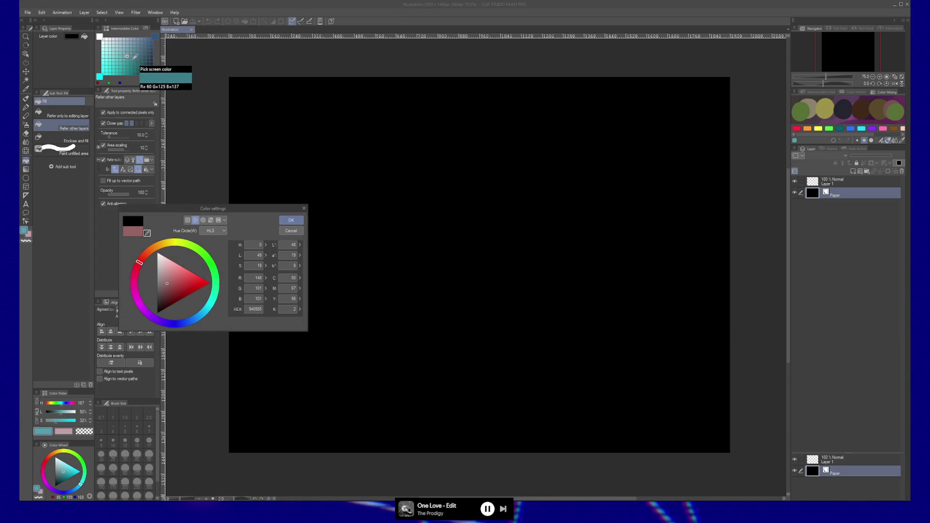
left_click(135, 57)
left_click(300, 223)
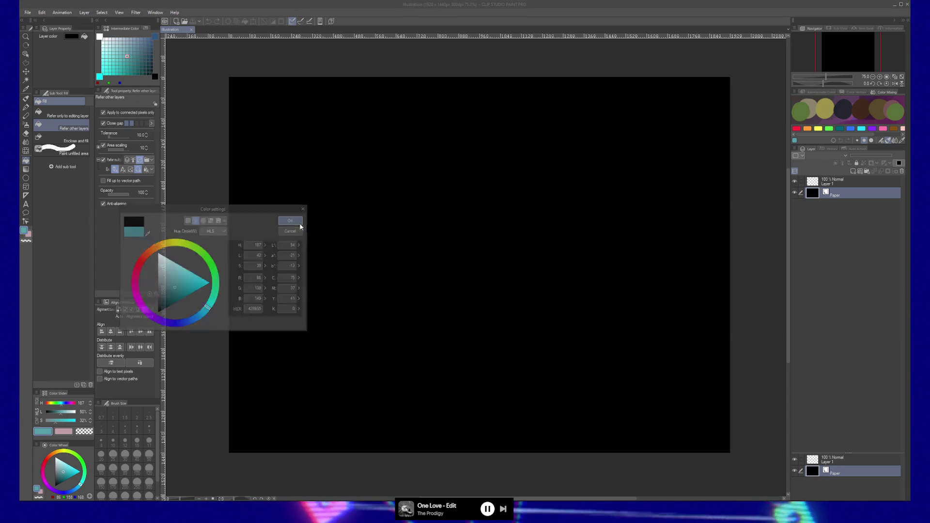
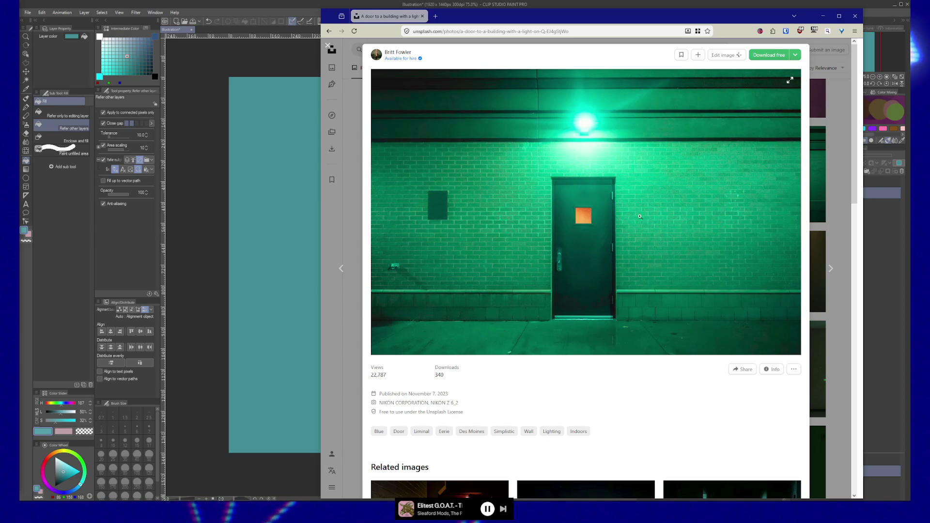
Close the green-lit door photo preview to return to the liminal results.
scroll(577, 287, "down", 3)
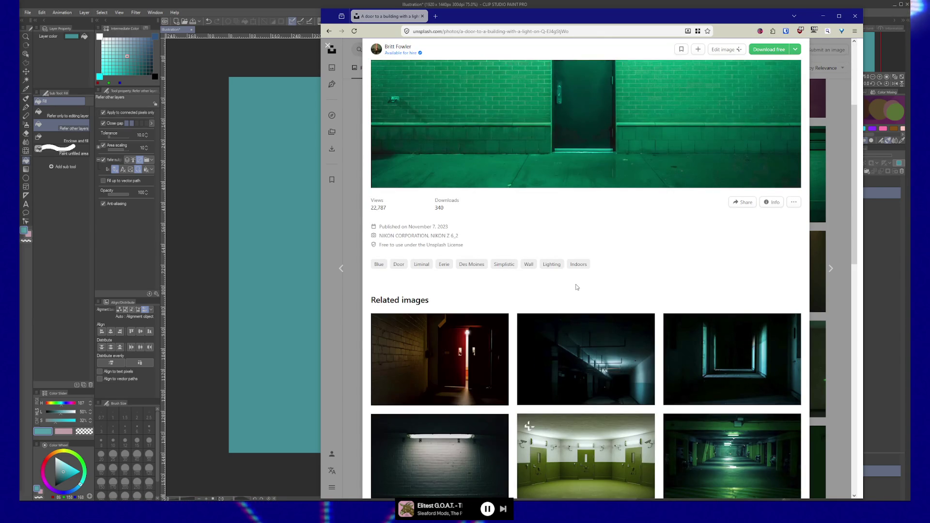
scroll(576, 286, "up", 3)
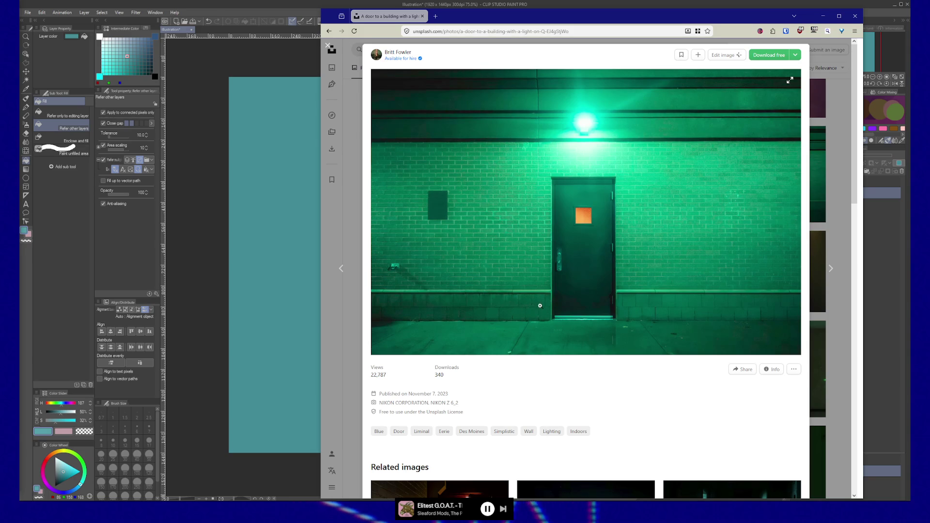
left_click(329, 103)
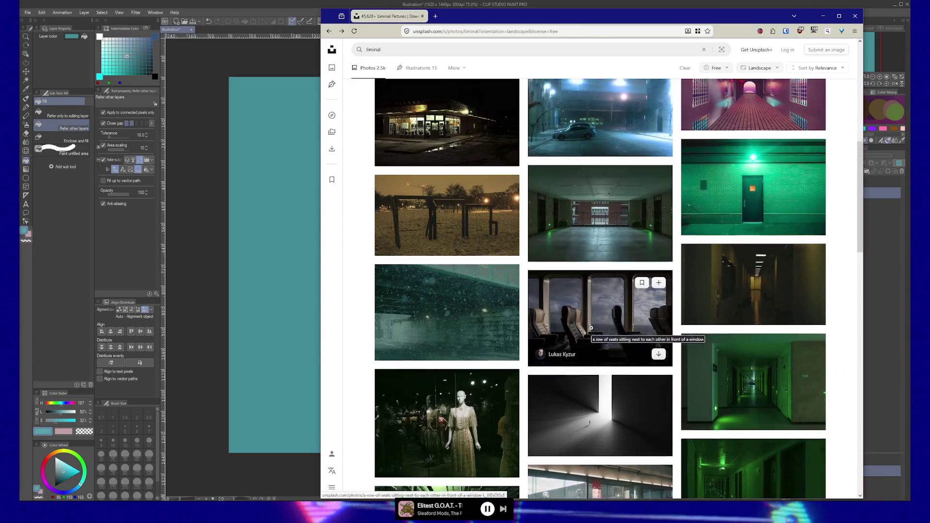
Preview the moonlit beach rock photo, then close it.
scroll(346, 352, "up", 2)
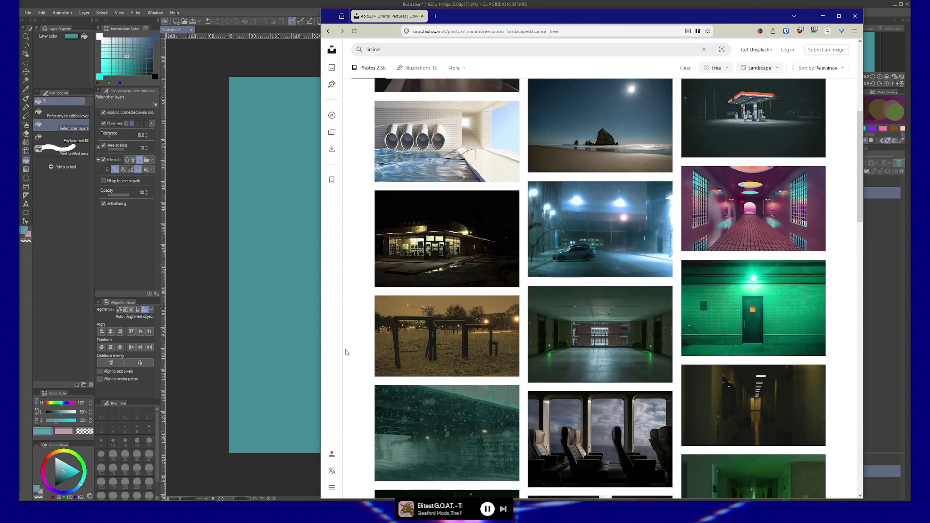
scroll(347, 352, "up", 4)
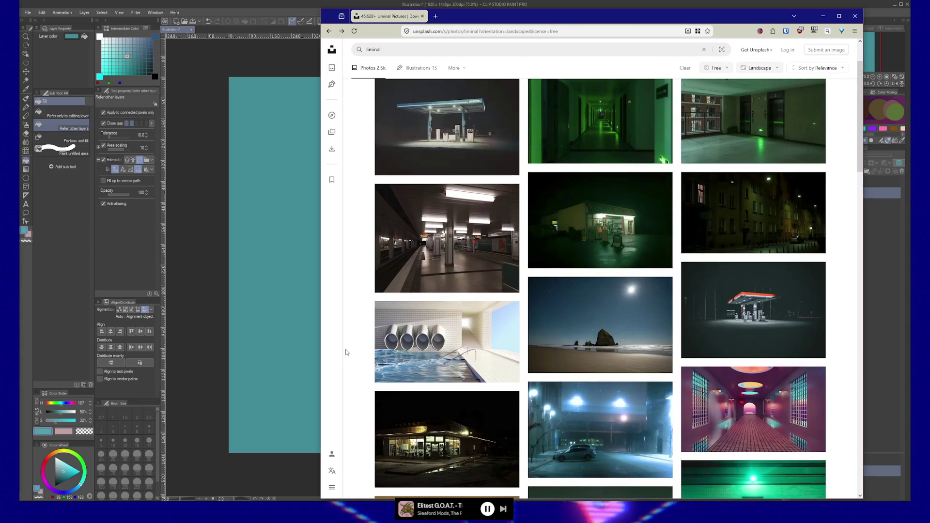
scroll(347, 352, "up", 1)
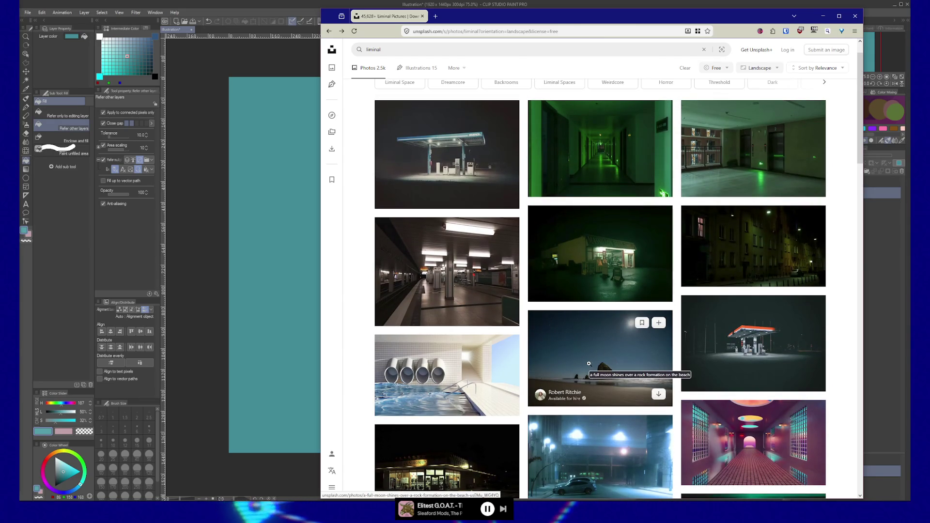
left_click(588, 363)
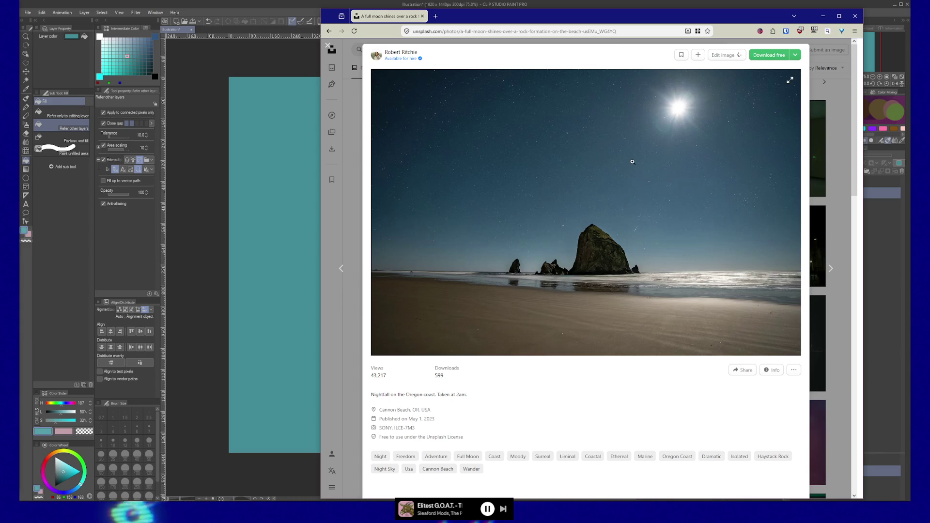
left_click(333, 50)
Preview the night gas station photo, then close it and keep browsing.
scroll(414, 193, "up", 1)
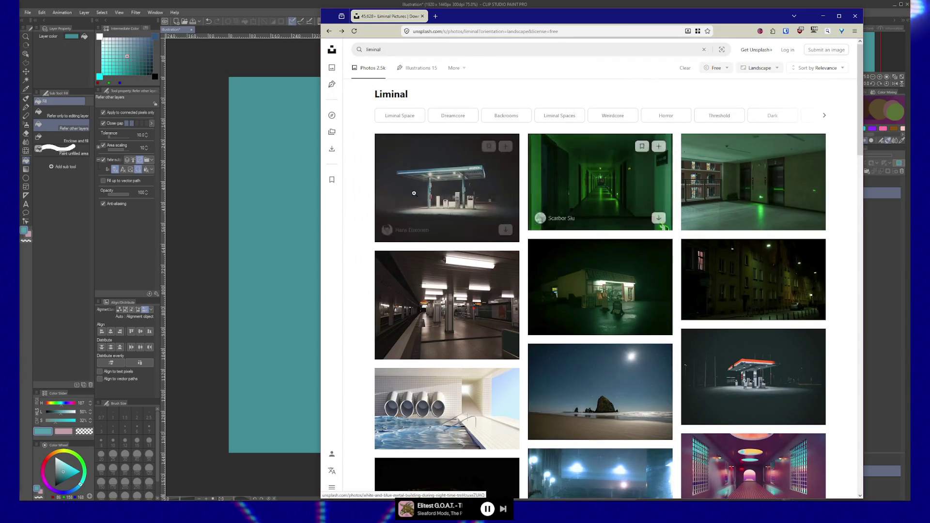
left_click(505, 214)
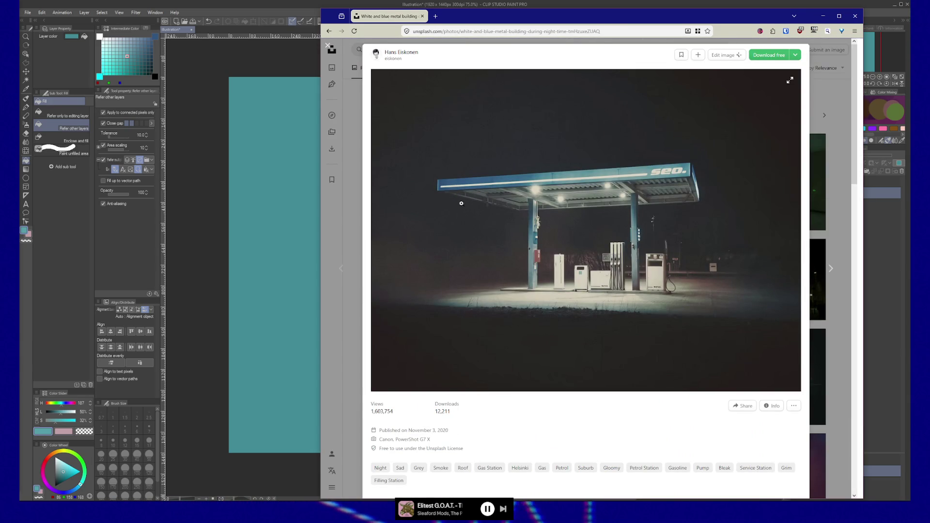
left_click(333, 50)
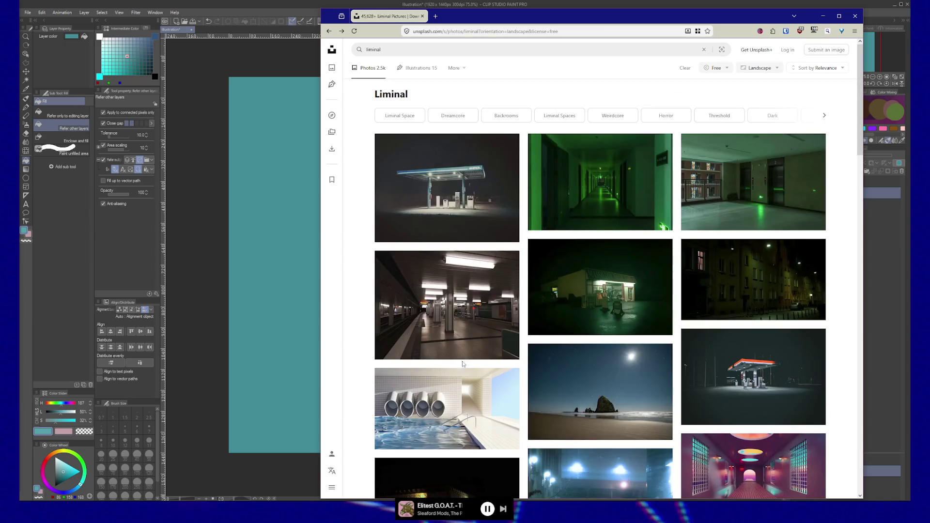
scroll(363, 362, "down", 1)
scroll(365, 361, "down", 2)
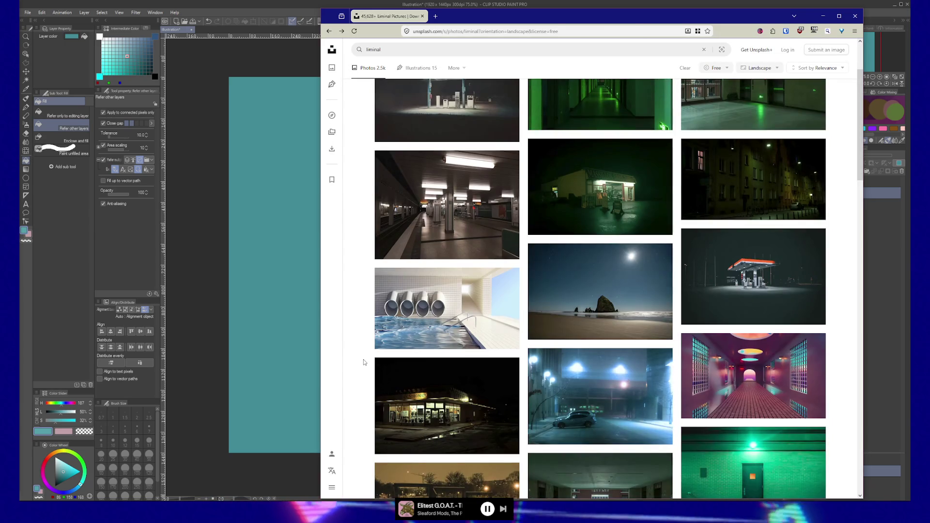
Open the pool photo with four white tube openings and browse its related images.
left_click(440, 305)
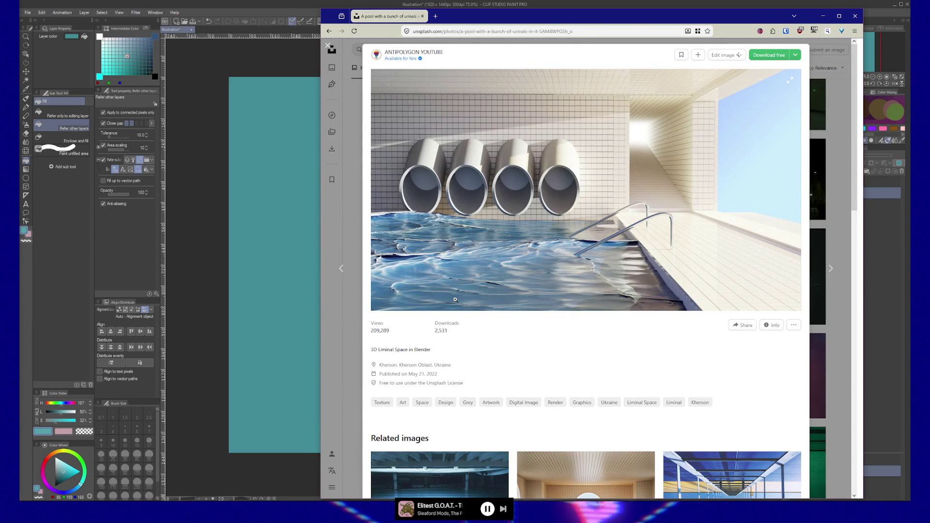
scroll(455, 299, "down", 3)
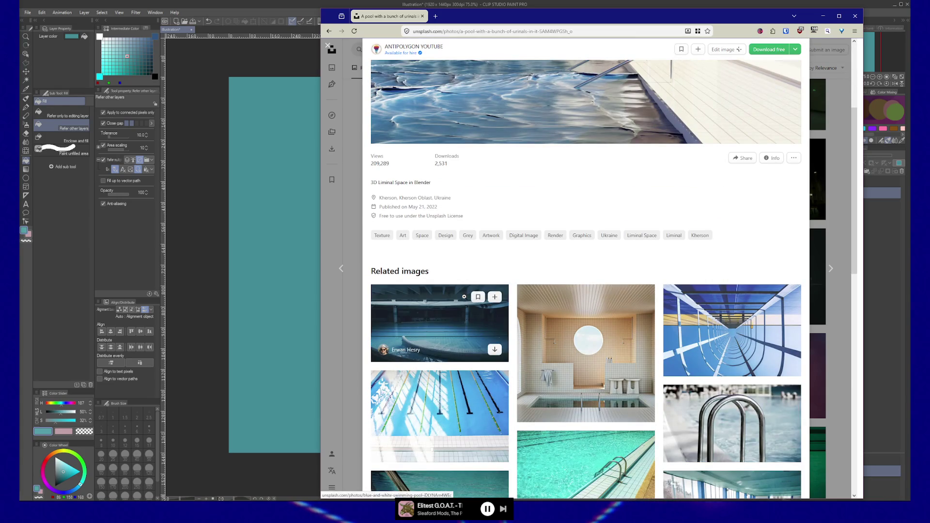
scroll(625, 264, "down", 2)
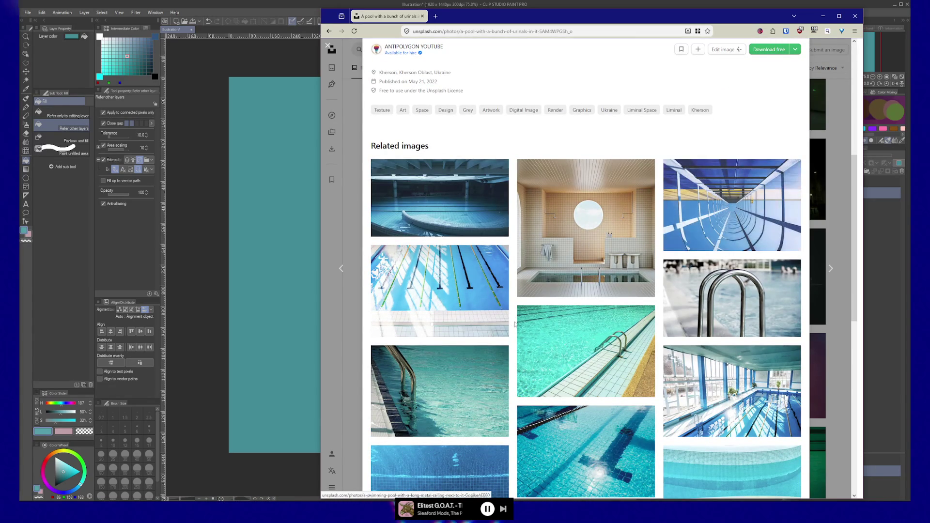
scroll(461, 386, "down", 2)
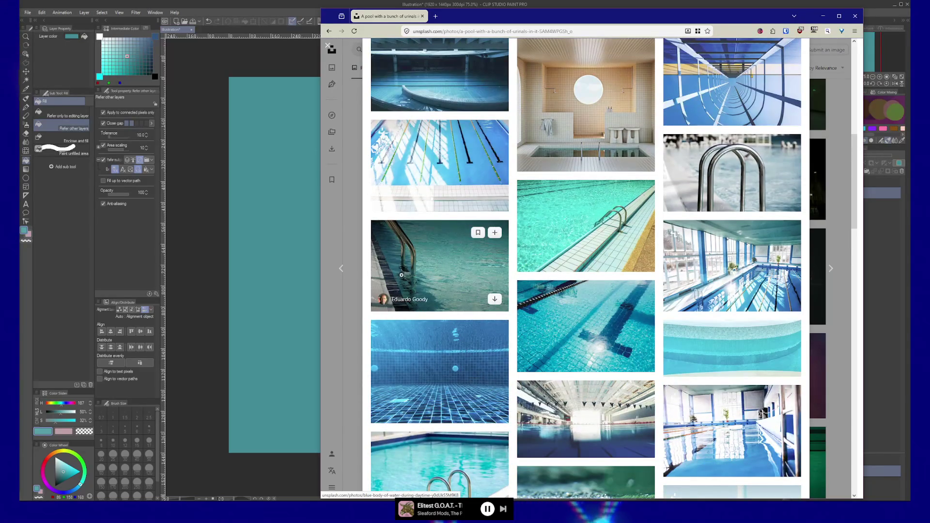
scroll(436, 369, "down", 2)
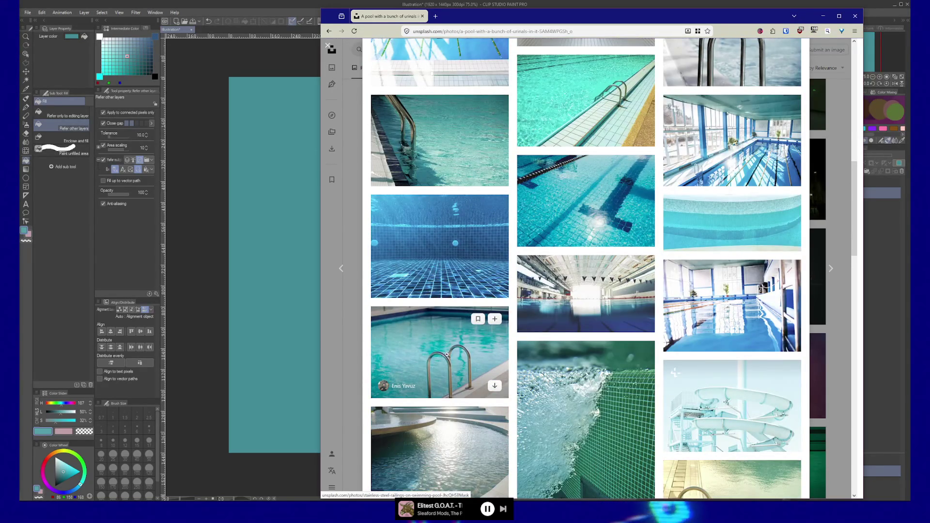
scroll(451, 354, "down", 2)
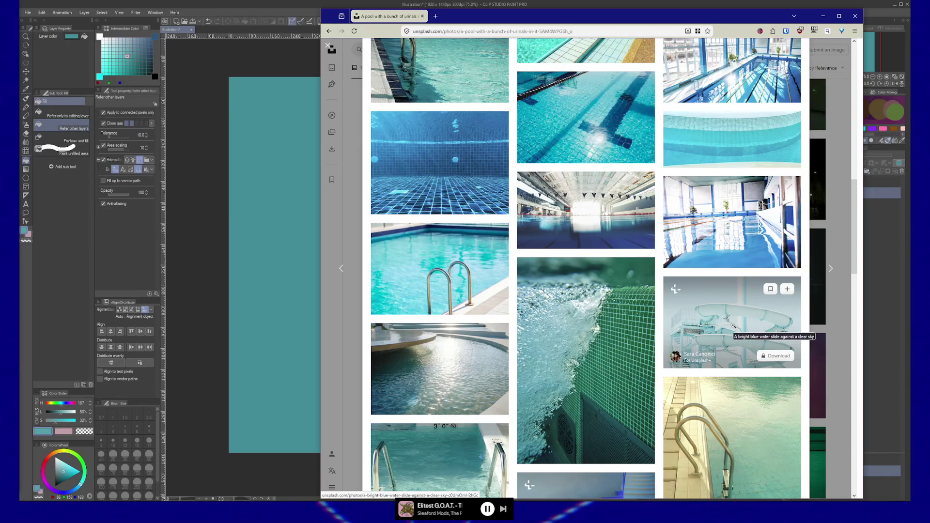
scroll(763, 311, "down", 3)
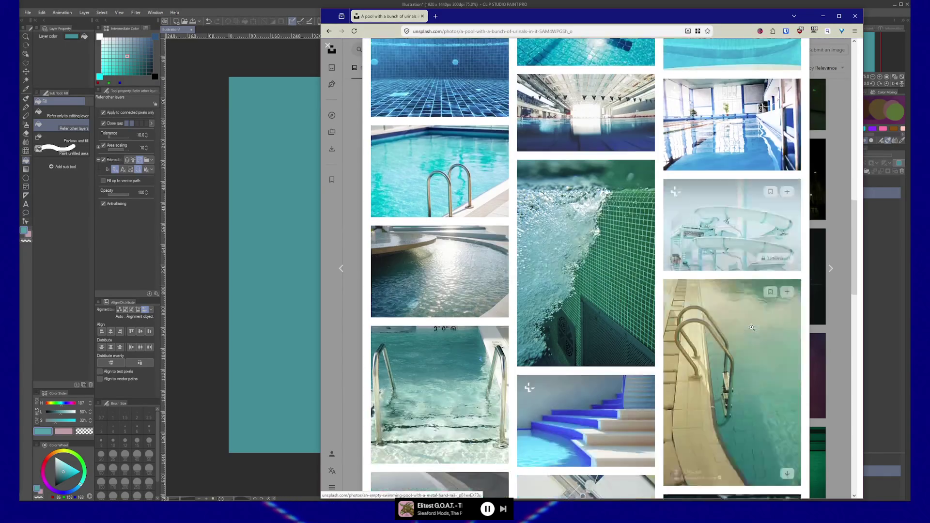
scroll(751, 327, "up", 2)
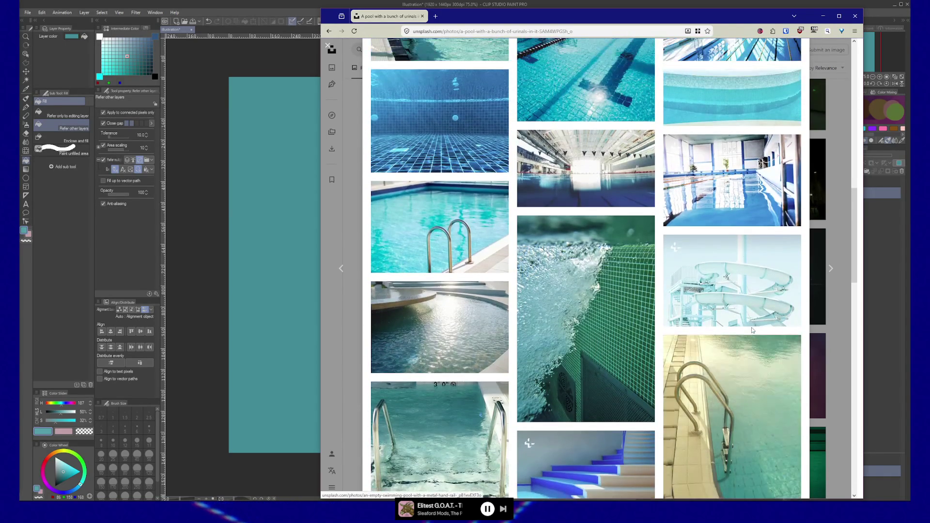
scroll(752, 330, "down", 3)
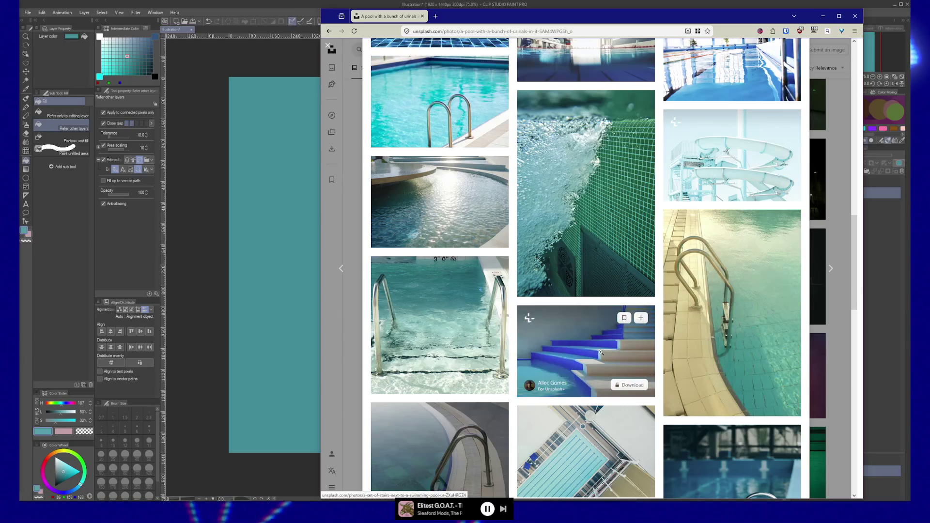
View the blue stairs pool photo, return, then open the round-window bathroom pool photo.
left_click(574, 351)
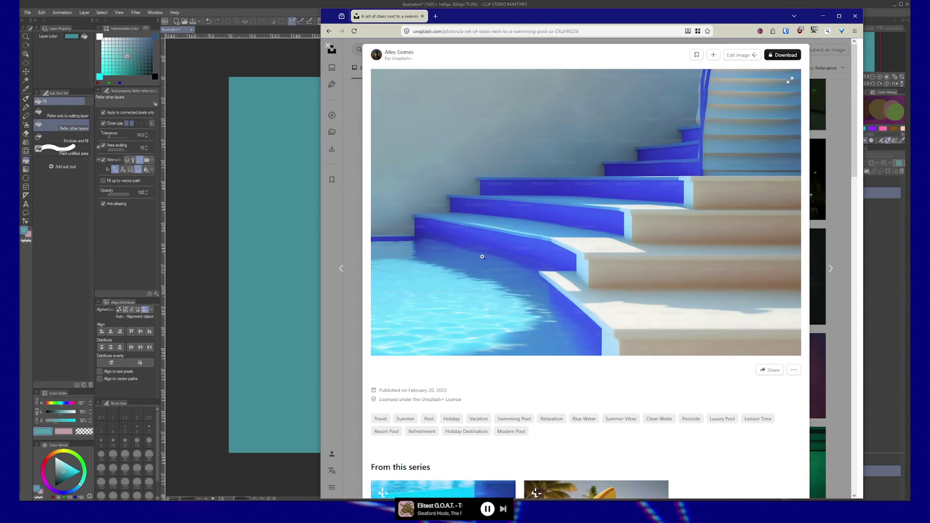
key("Left")
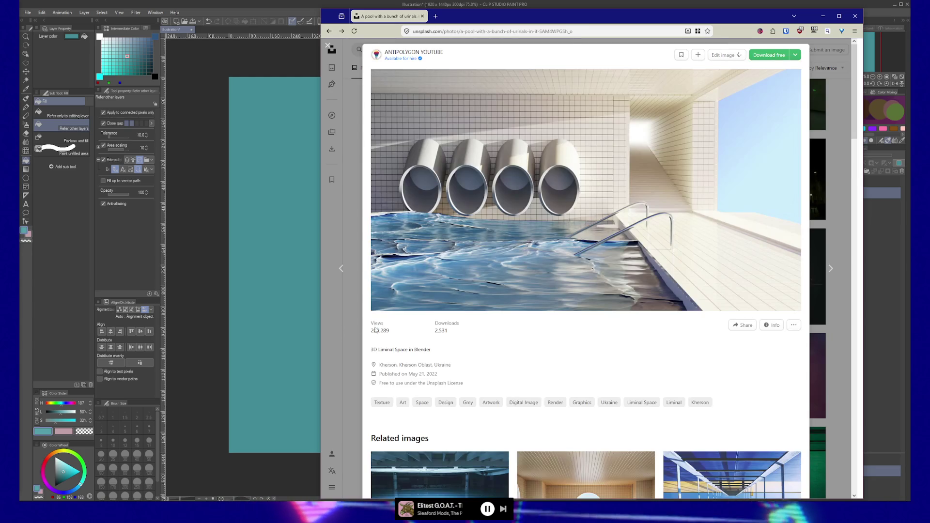
scroll(480, 323, "down", 5)
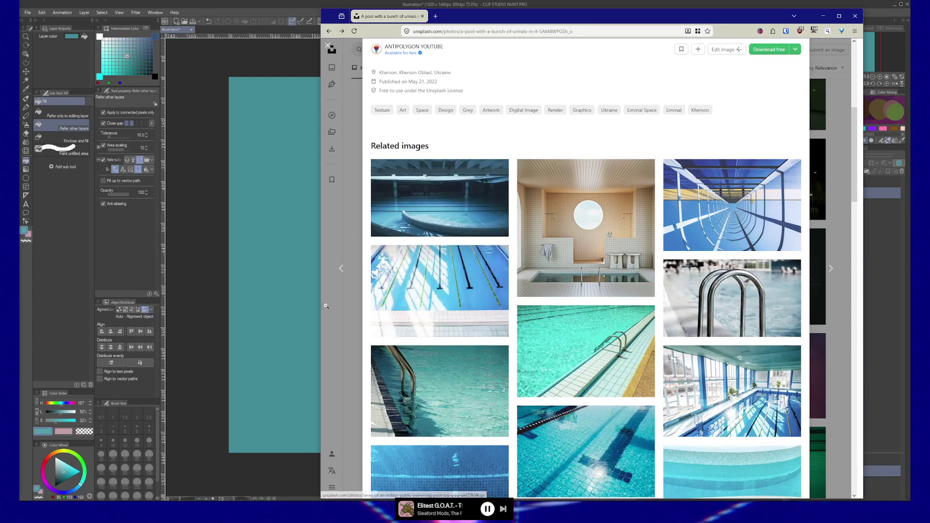
mouse_move(579, 219)
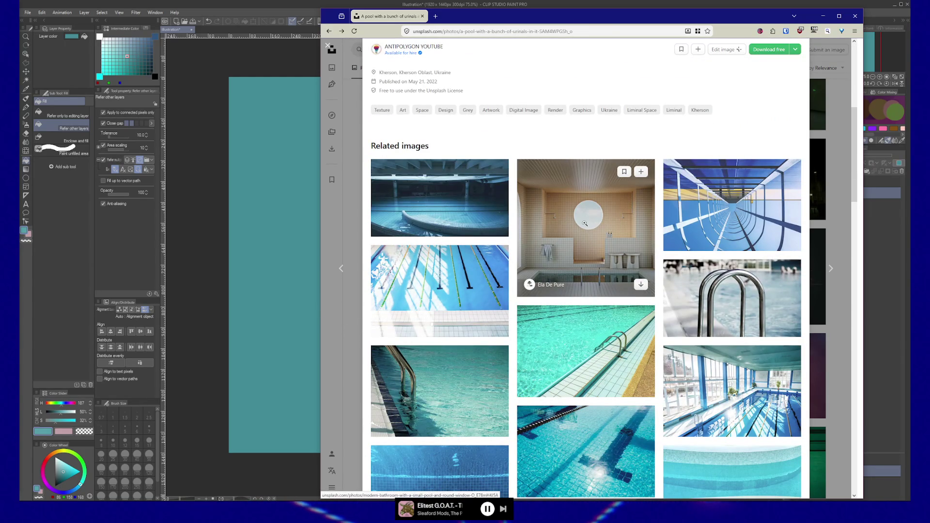
left_click(584, 224)
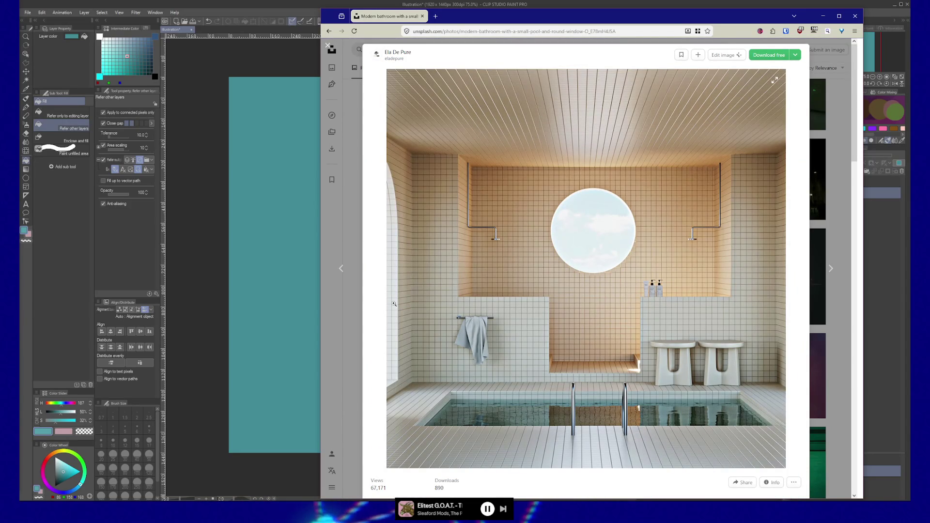
Return to the tube-opening pool photo and scroll far down its related images.
left_click(349, 304)
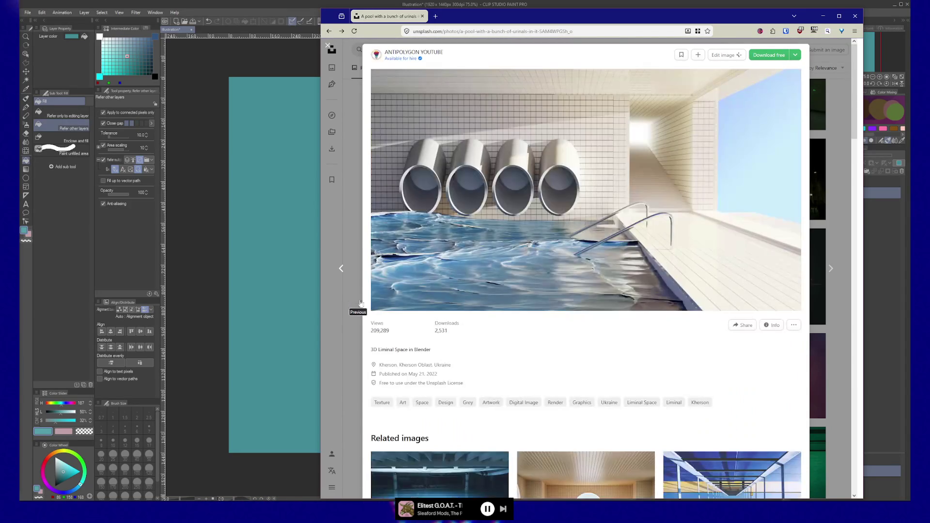
scroll(482, 294, "down", 5)
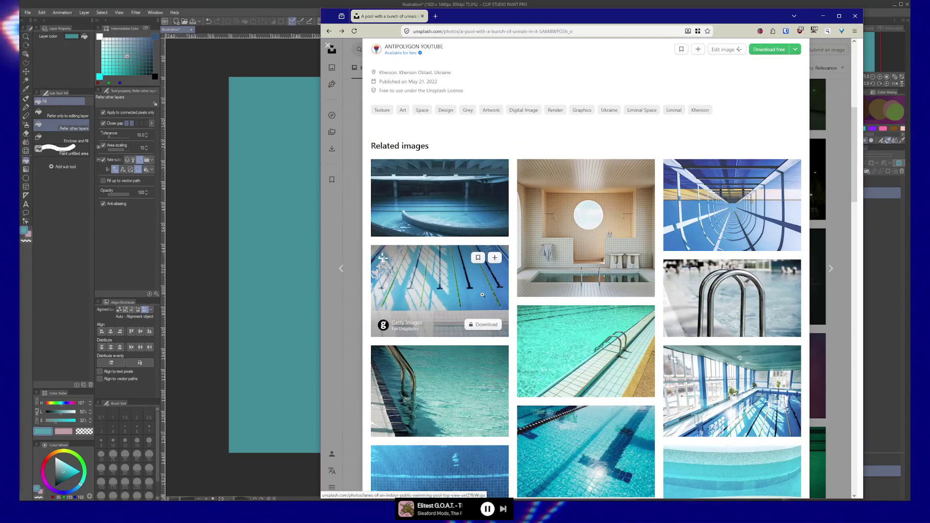
scroll(482, 294, "down", 4)
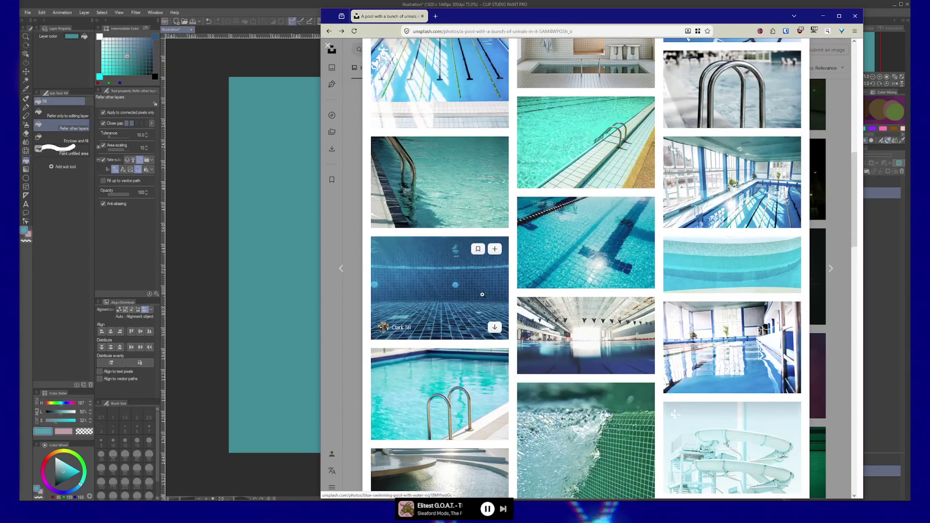
scroll(482, 294, "down", 3)
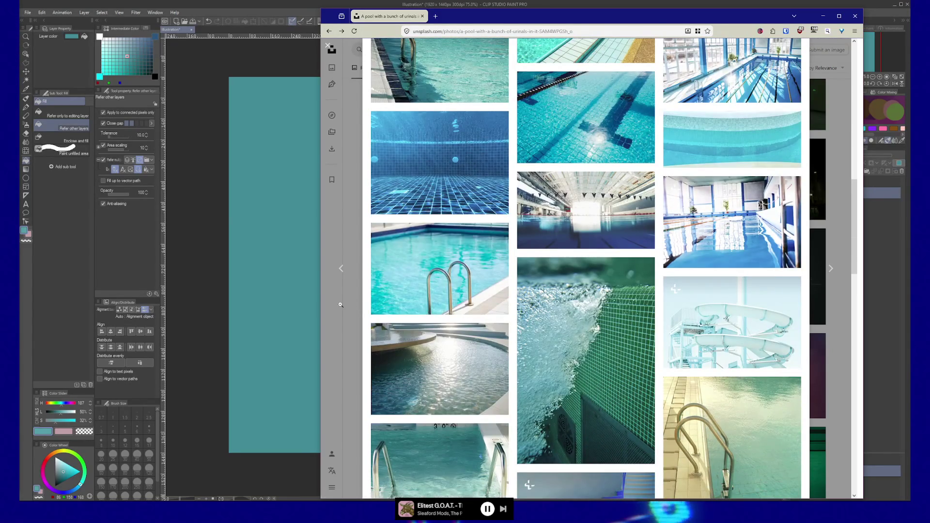
scroll(341, 305, "down", 5)
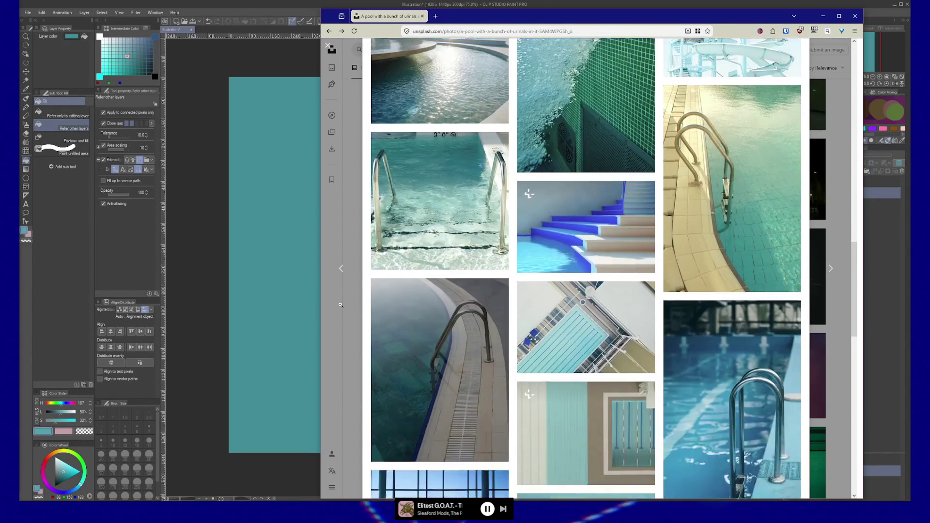
scroll(341, 304, "down", 4)
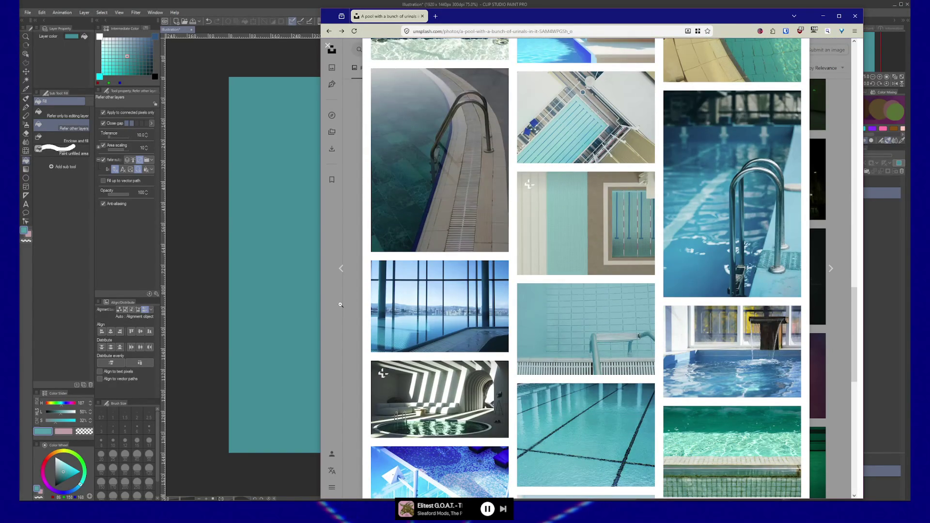
scroll(340, 305, "down", 3)
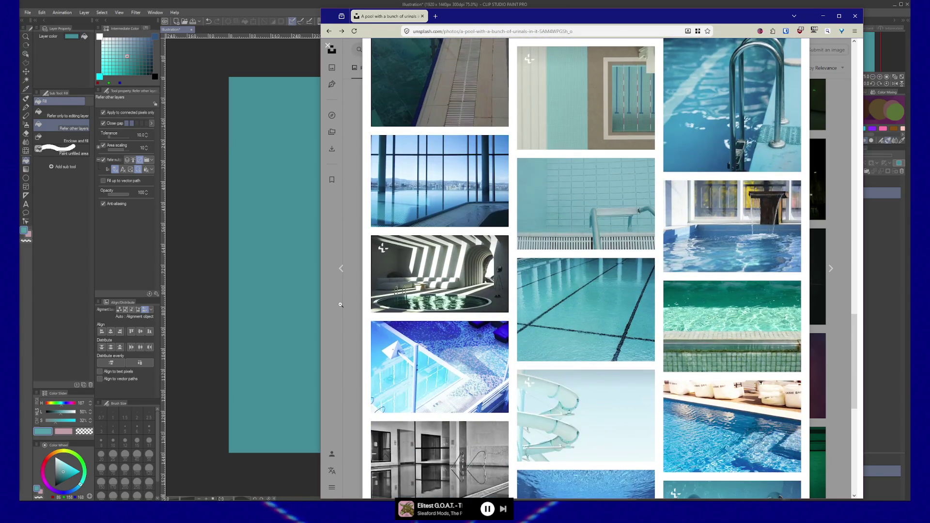
scroll(340, 305, "down", 7)
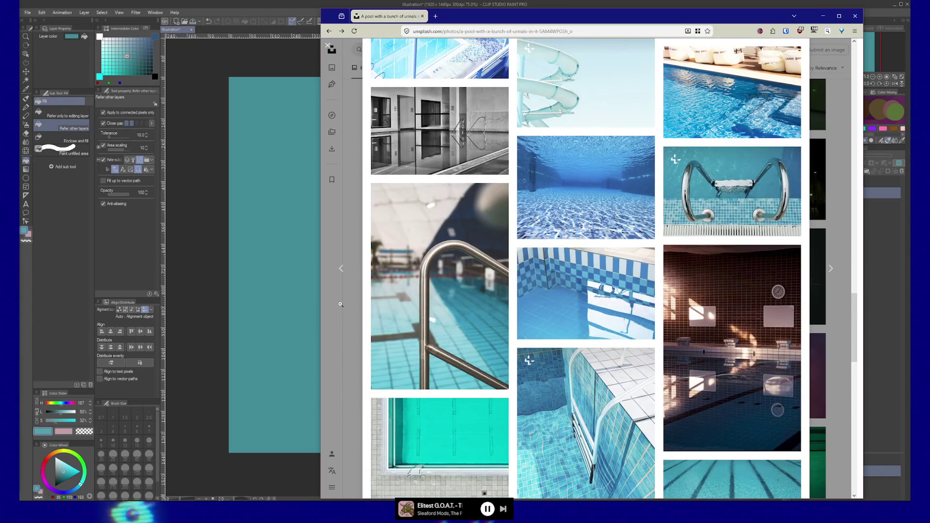
scroll(340, 305, "down", 3)
scroll(341, 304, "down", 3)
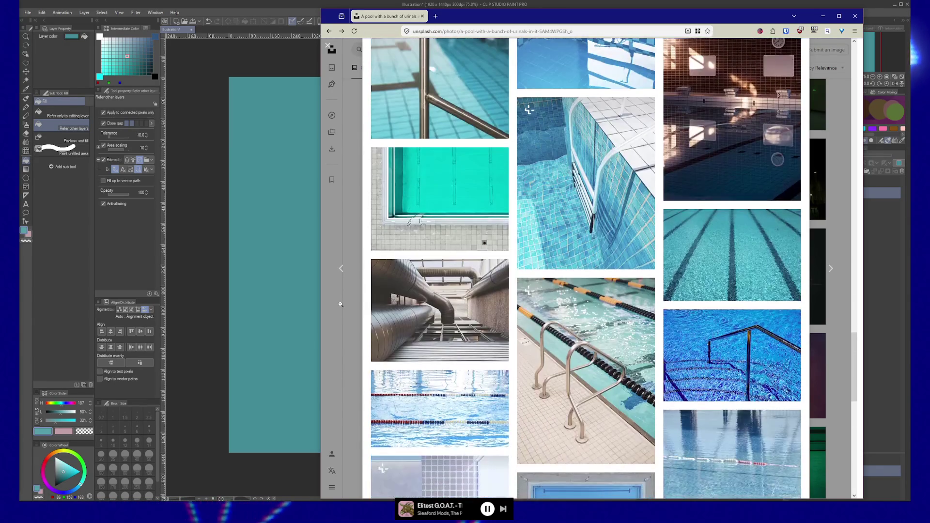
scroll(341, 304, "down", 3)
scroll(340, 304, "down", 3)
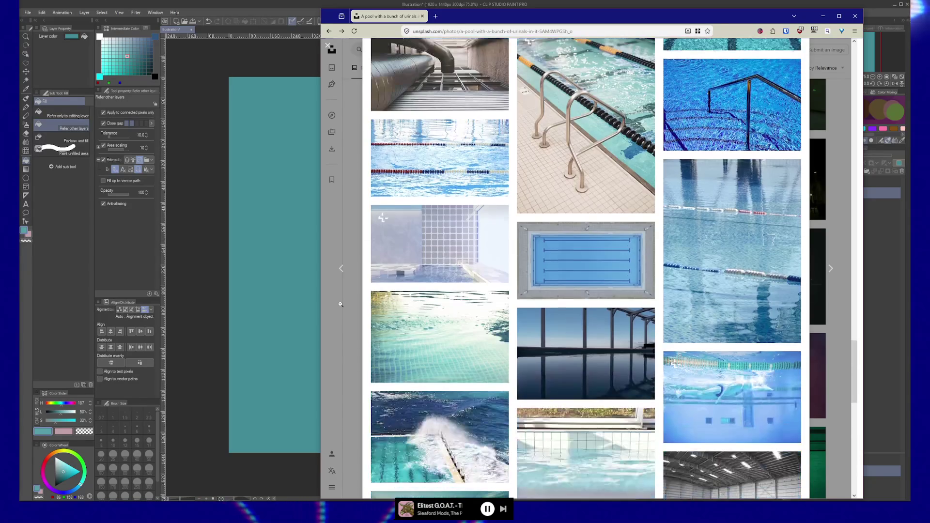
scroll(341, 304, "down", 3)
scroll(340, 304, "down", 3)
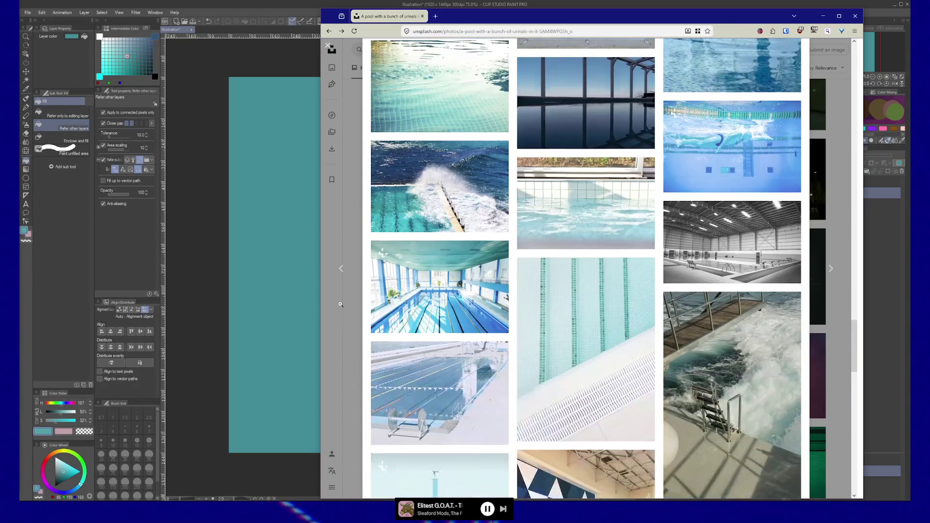
scroll(340, 304, "down", 3)
scroll(340, 304, "down", 3)
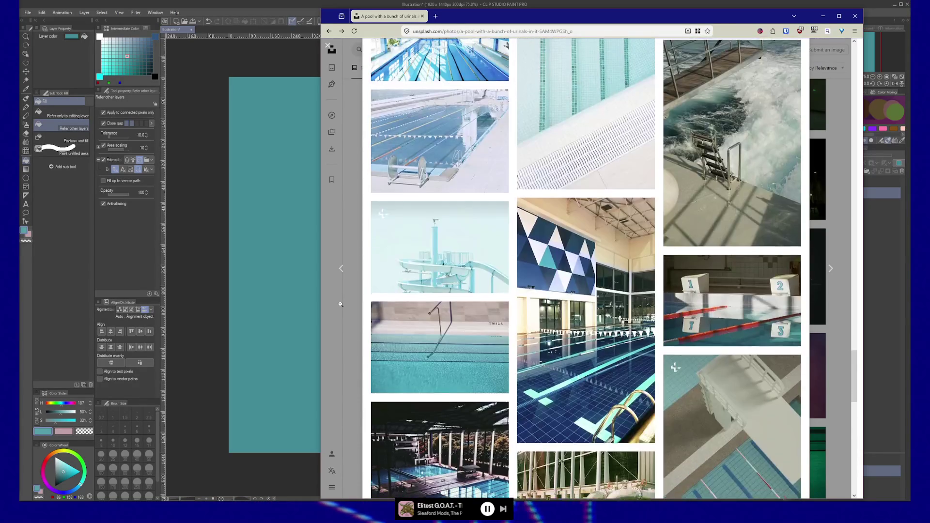
scroll(341, 304, "down", 3)
scroll(341, 304, "down", 3)
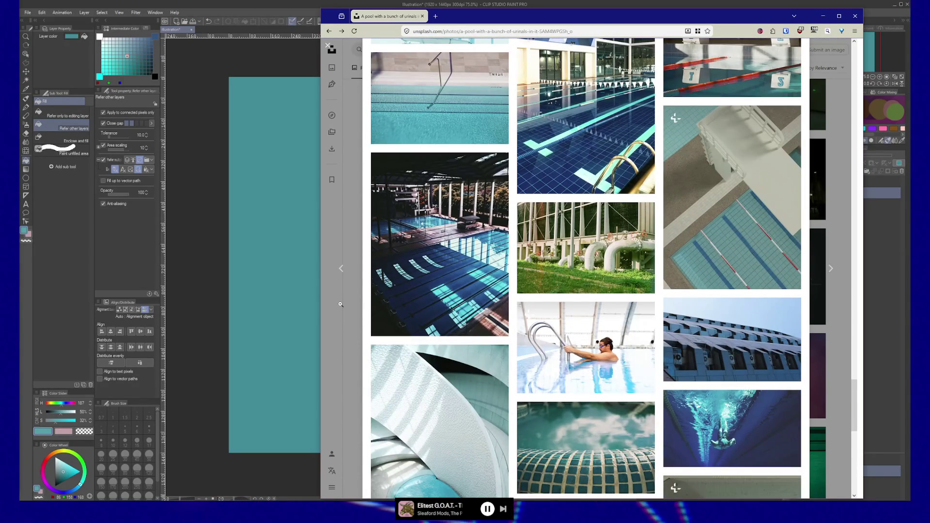
scroll(340, 304, "down", 8)
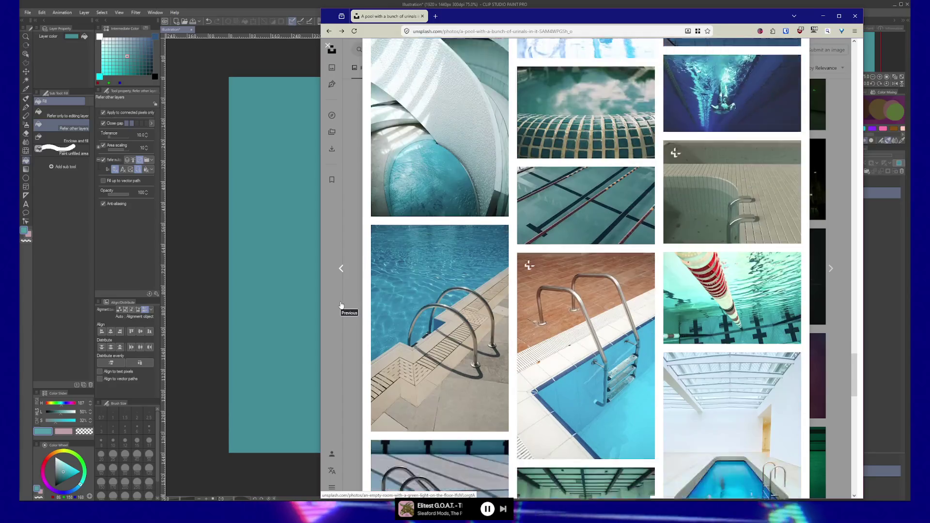
scroll(340, 305, "down", 9)
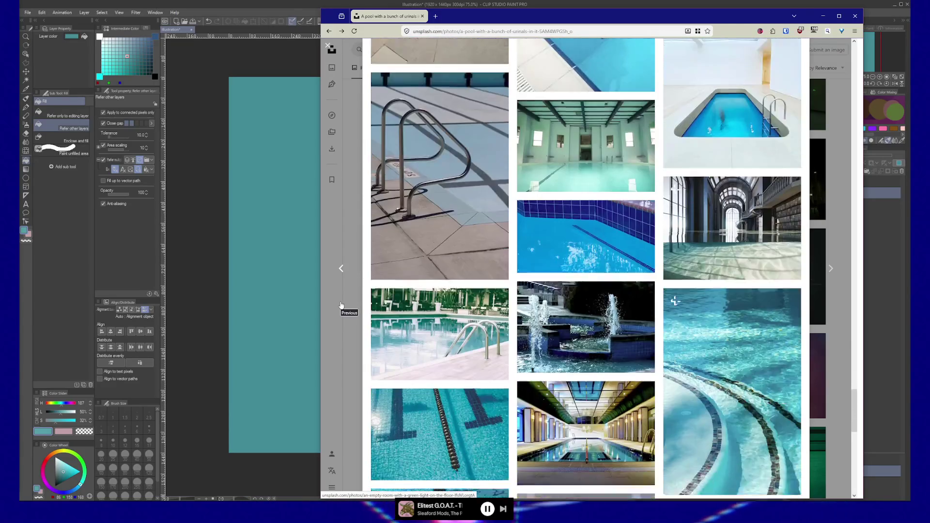
scroll(341, 304, "down", 1)
scroll(340, 304, "down", 3)
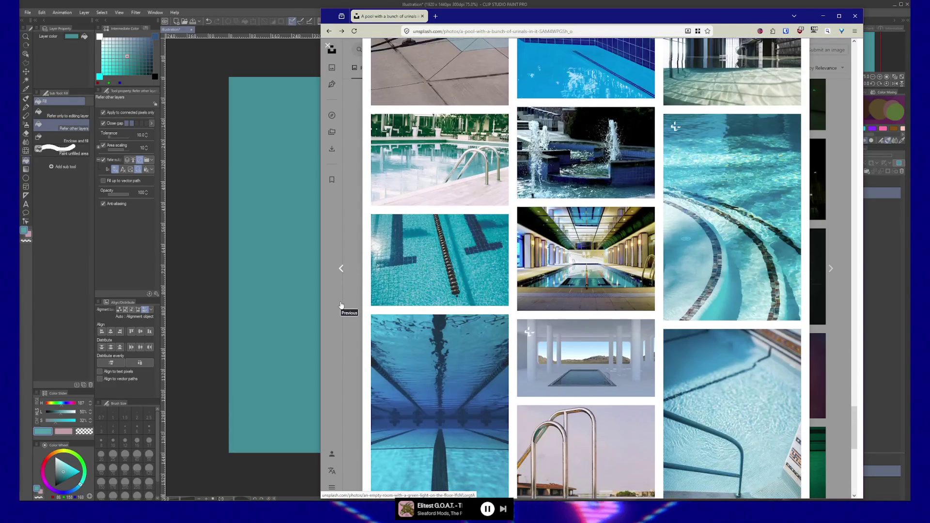
scroll(340, 305, "down", 2)
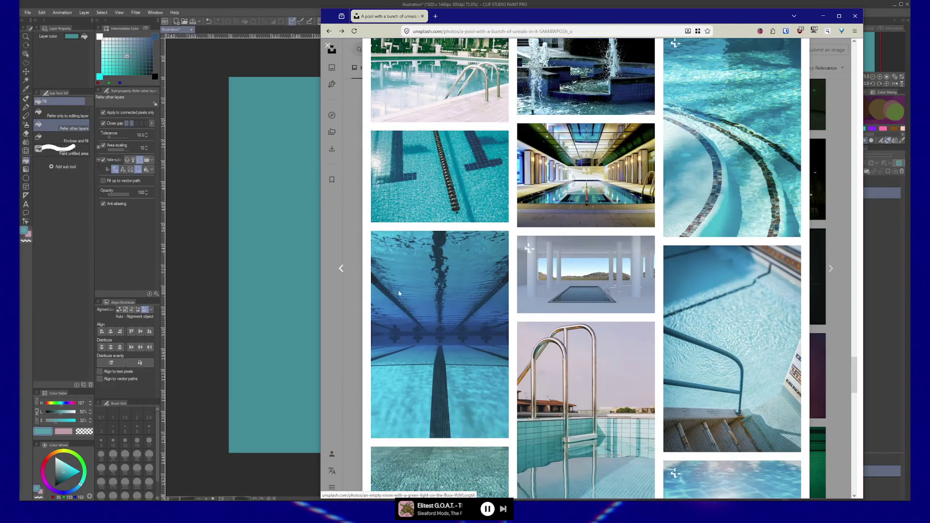
View the empty pool among columns photo, then go back with Alt+Left.
mouse_move(567, 283)
left_click(584, 268)
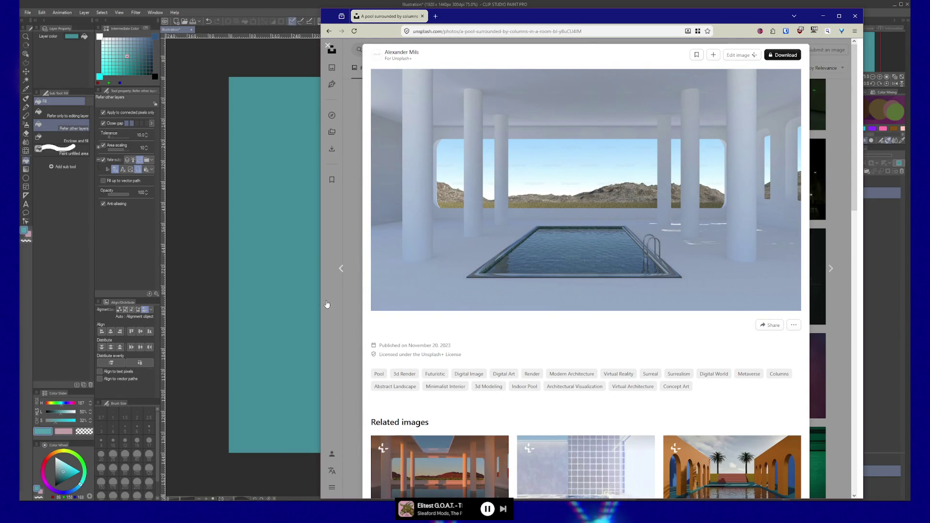
key("alt+Left")
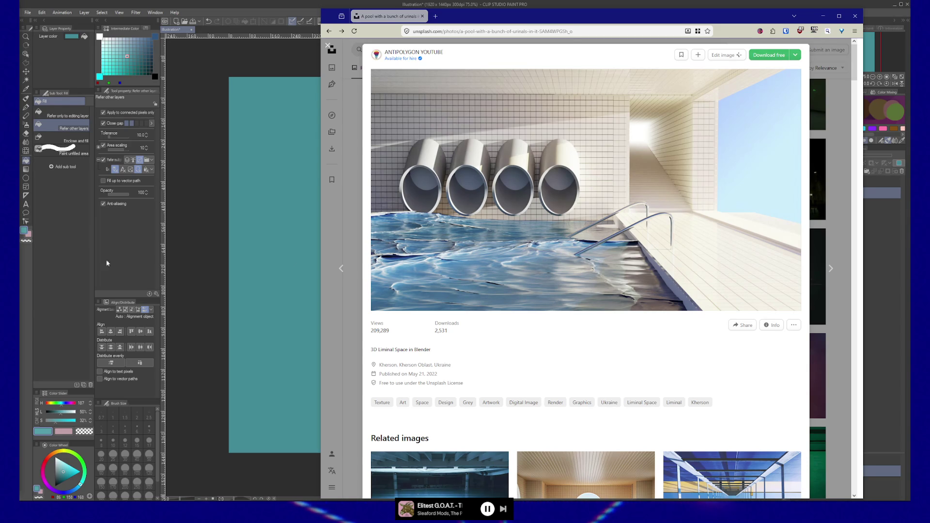
scroll(485, 263, "down", 8)
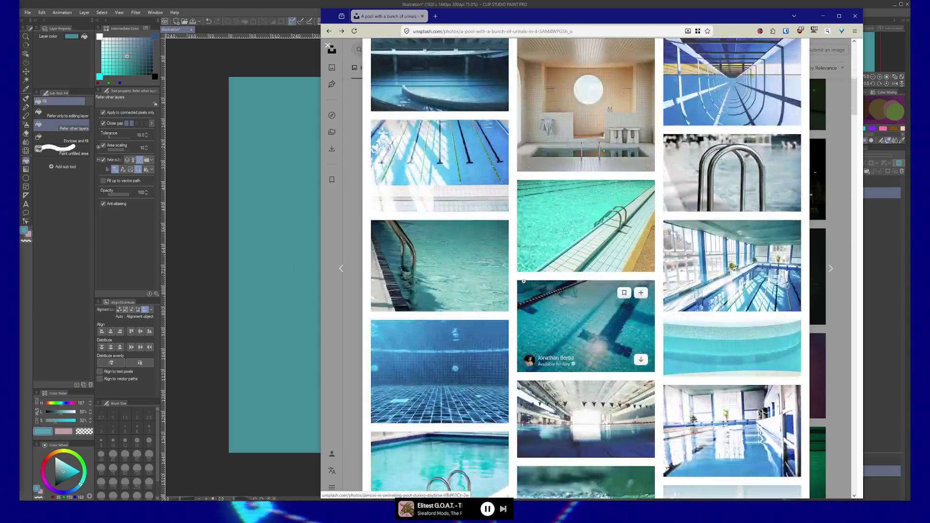
scroll(638, 345, "up", 7)
Close the photo view and scroll through the liminal landscape results.
key("Escape")
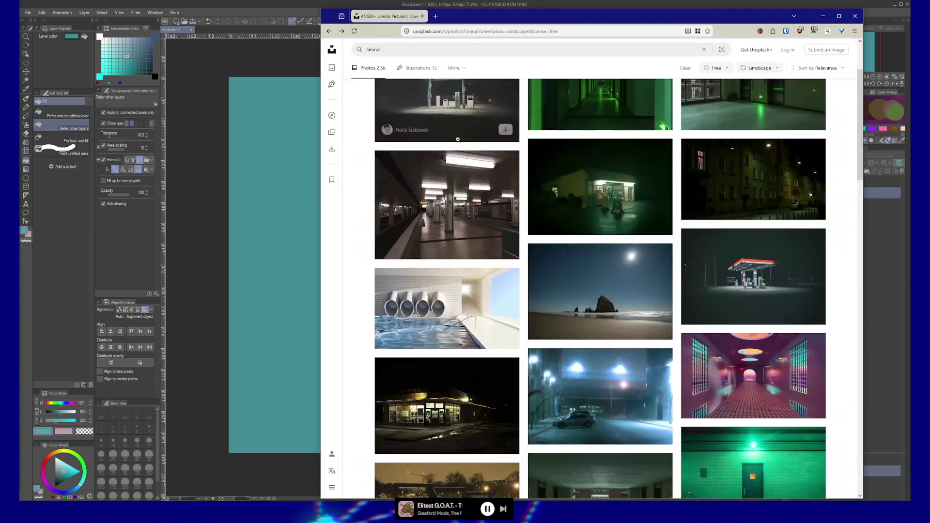
scroll(458, 242, "down", 8)
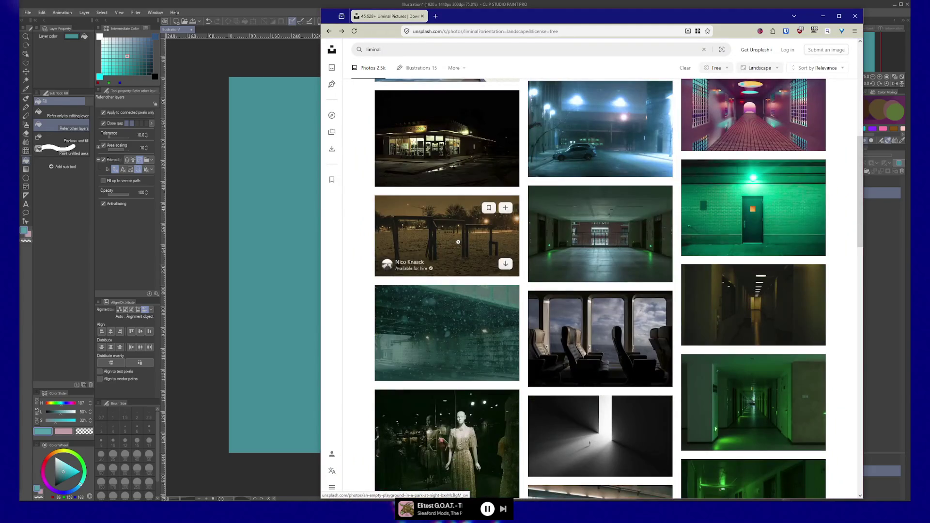
scroll(458, 243, "down", 3)
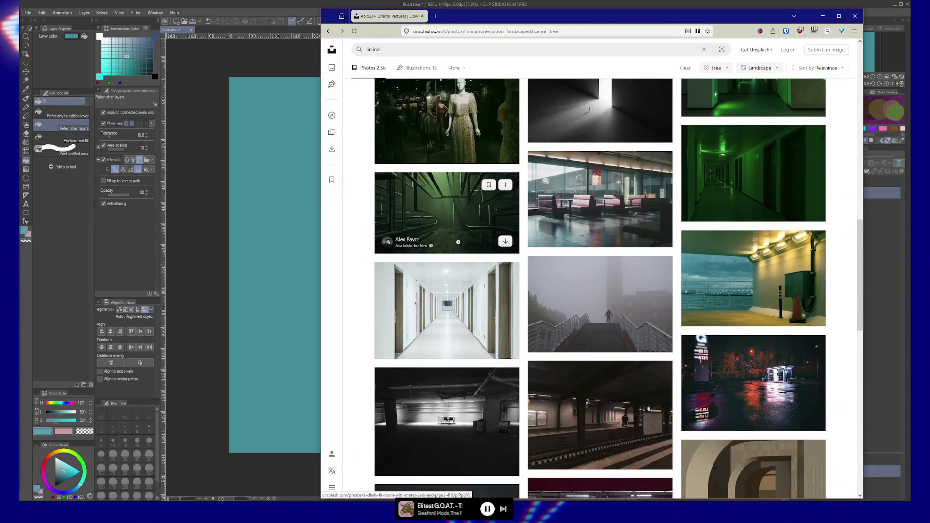
scroll(458, 242, "down", 3)
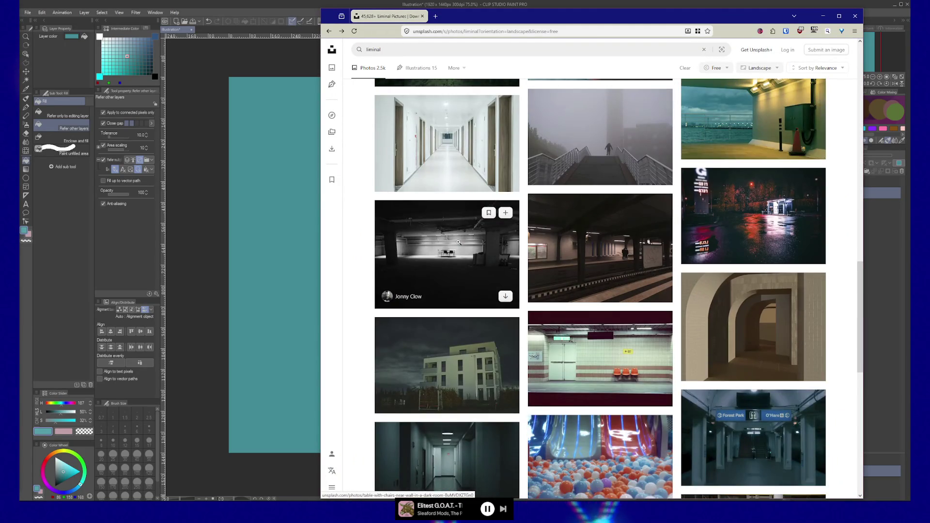
scroll(458, 242, "down", 3)
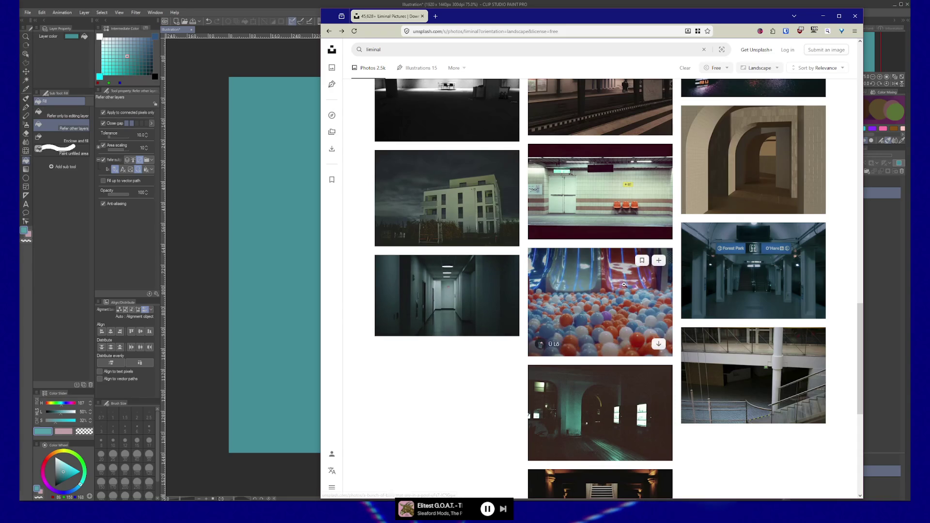
scroll(505, 385, "up", 9)
scroll(505, 478, "up", 6)
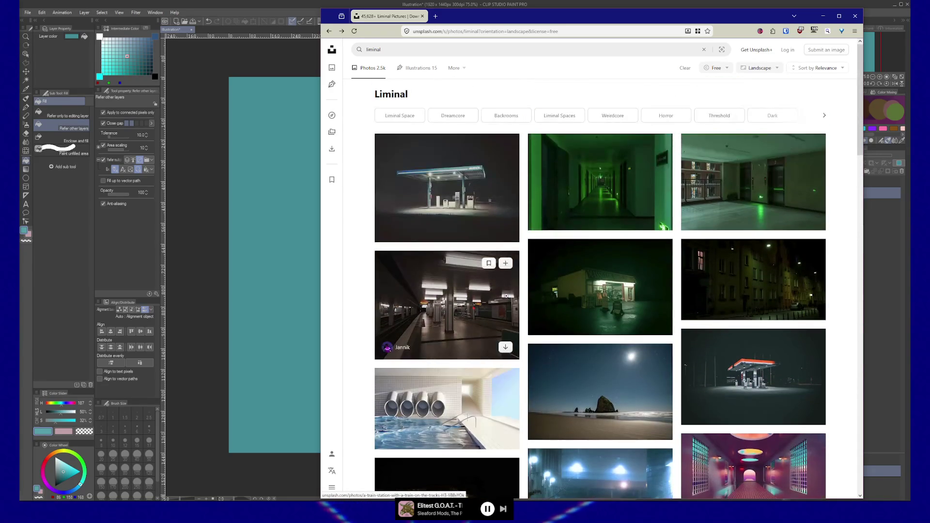
Switch the search to the Weirdcore tag and browse its results.
left_click(614, 116)
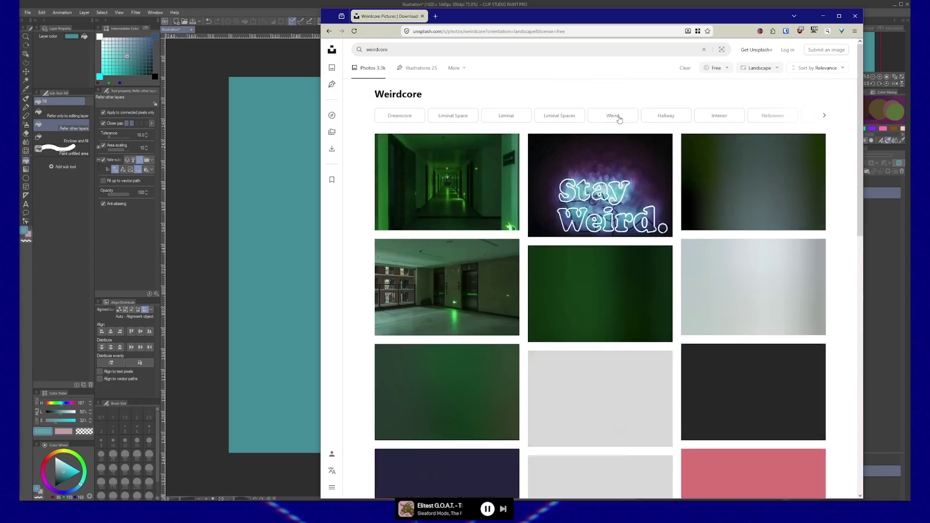
scroll(376, 210, "down", 5)
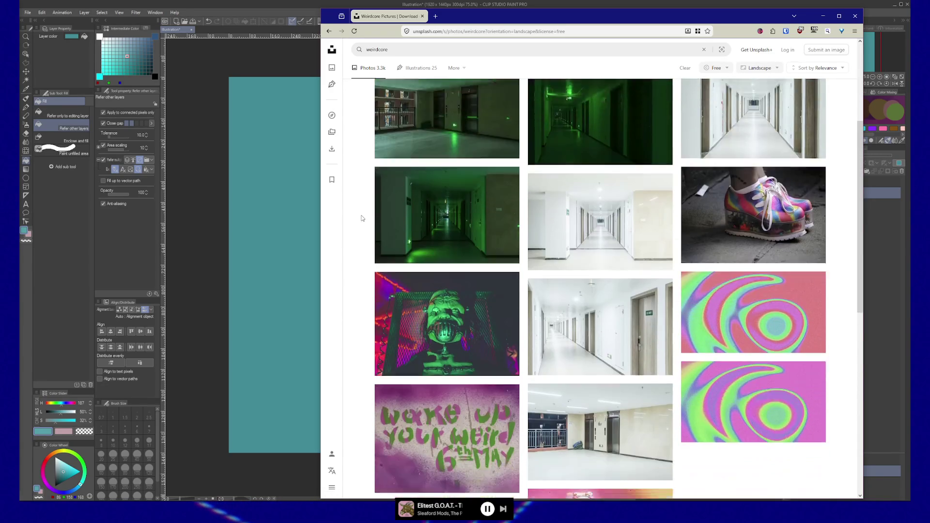
scroll(360, 218, "down", 3)
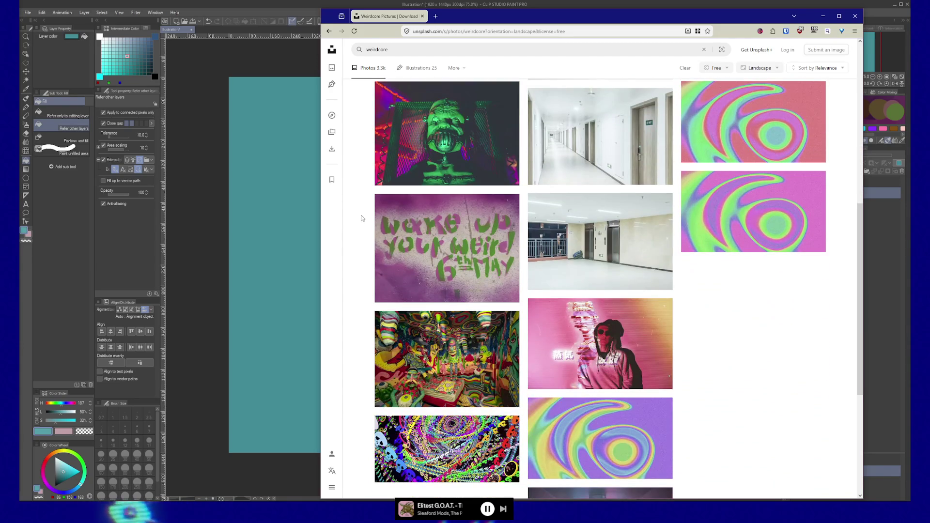
scroll(361, 218, "down", 3)
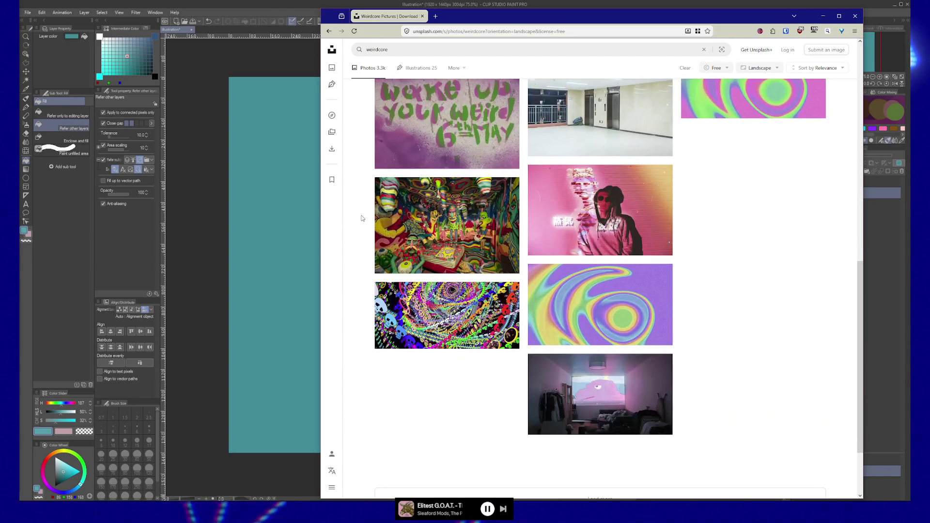
scroll(362, 216, "up", 10)
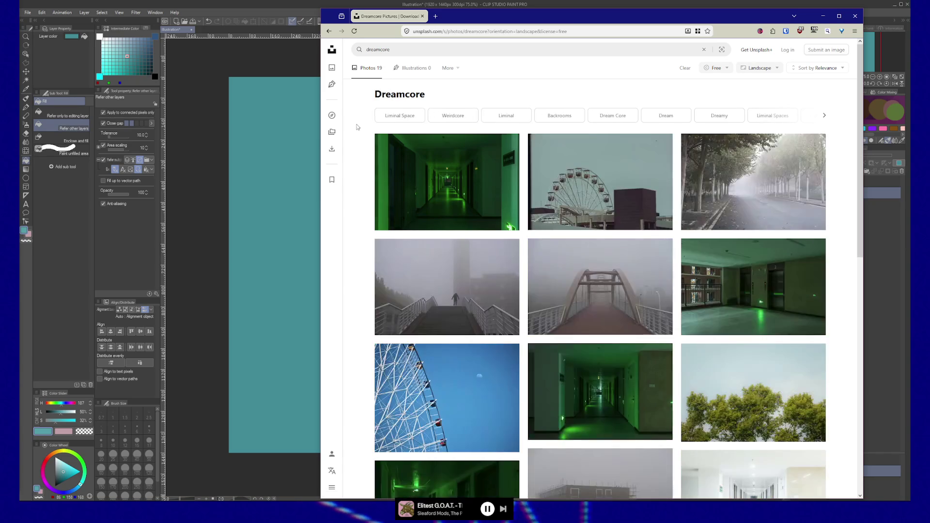
Preview the Ferris-wheel photo, close it, and browse the Dreamcore results.
scroll(358, 131, "down", 5)
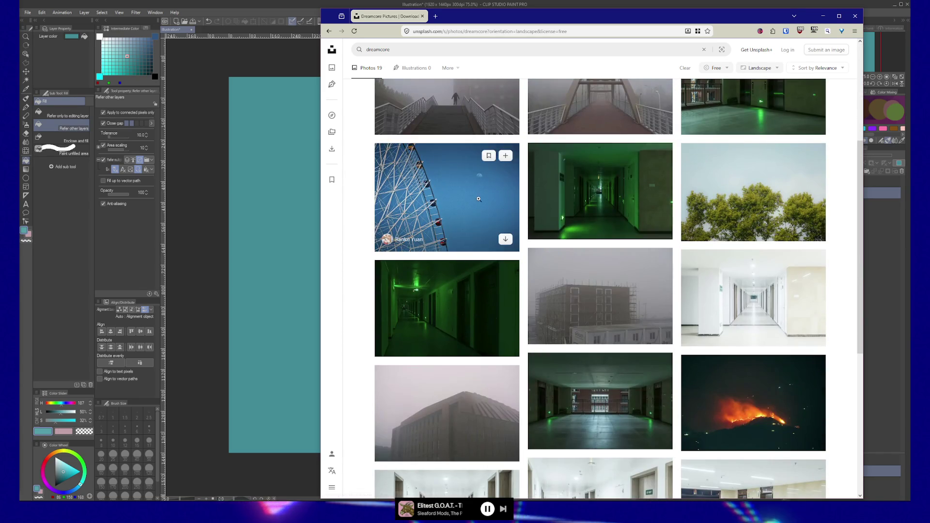
left_click(450, 197)
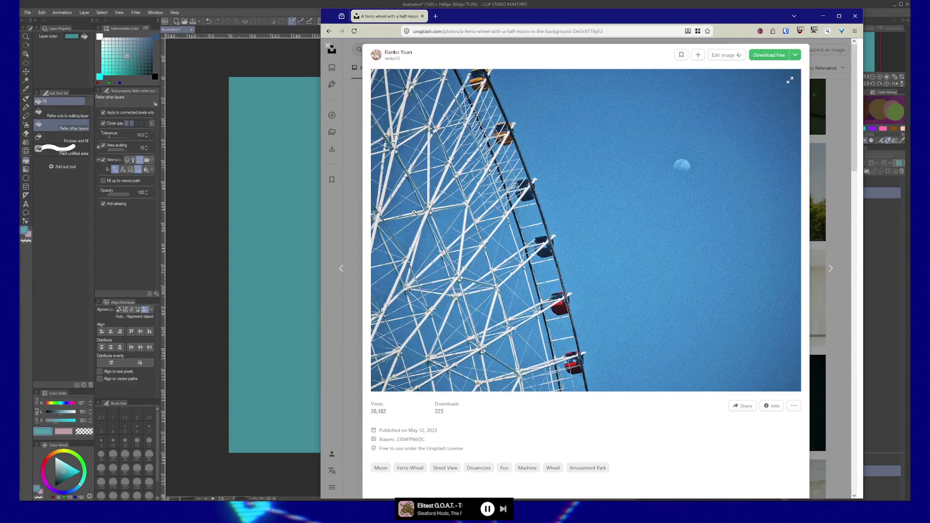
left_click(348, 211)
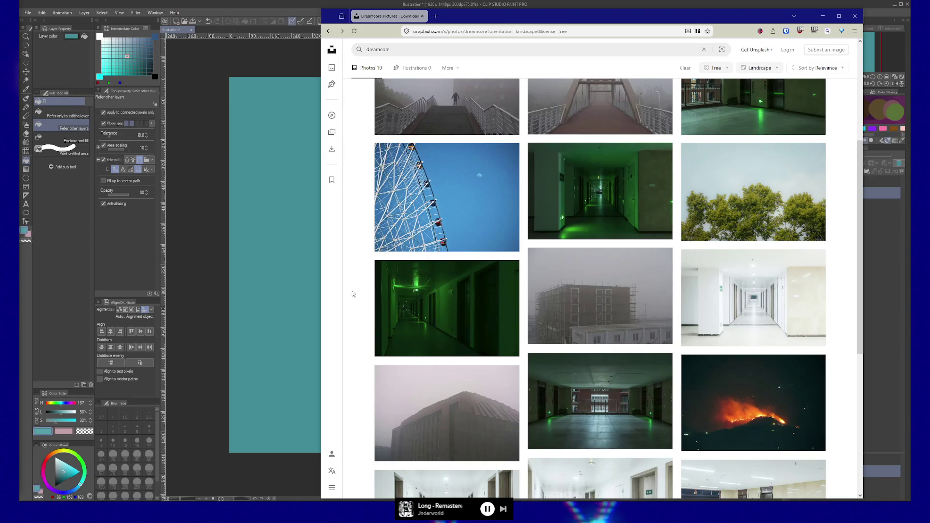
scroll(343, 276, "down", 5)
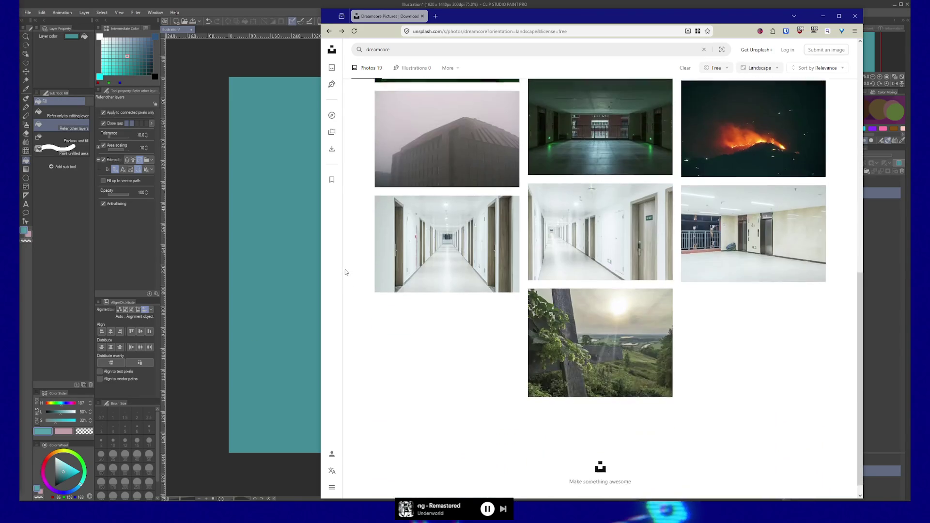
scroll(345, 271, "up", 10)
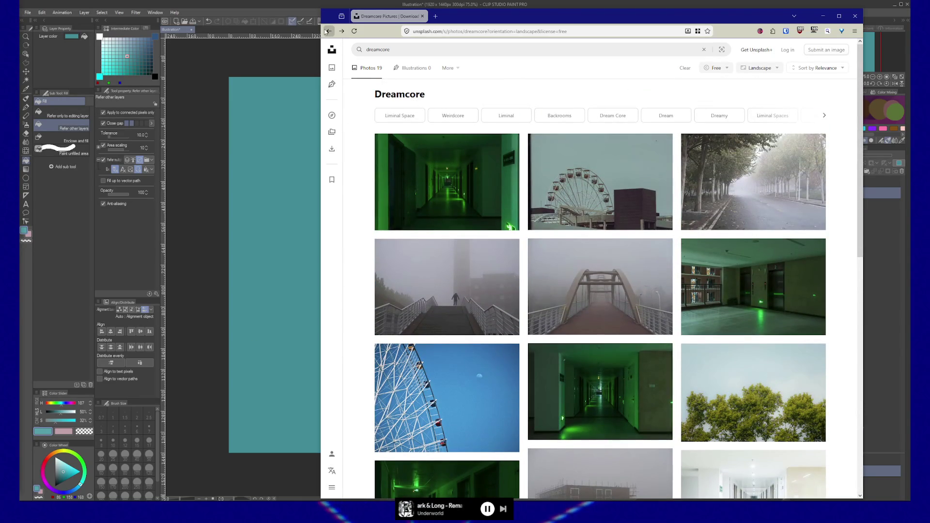
Reveal the remaining related tags up to Poolcore and select the dreamcore search term.
left_click(824, 116)
left_click(825, 117)
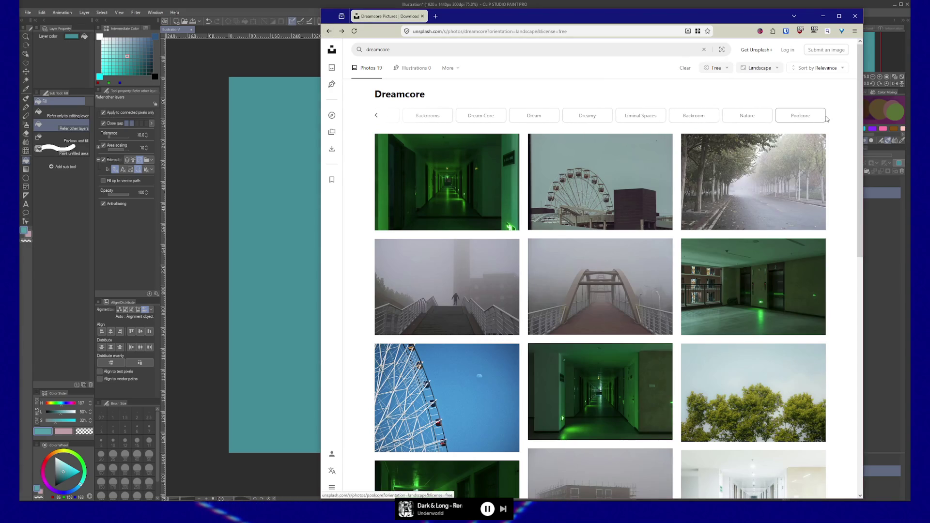
double_click(395, 49)
type("g")
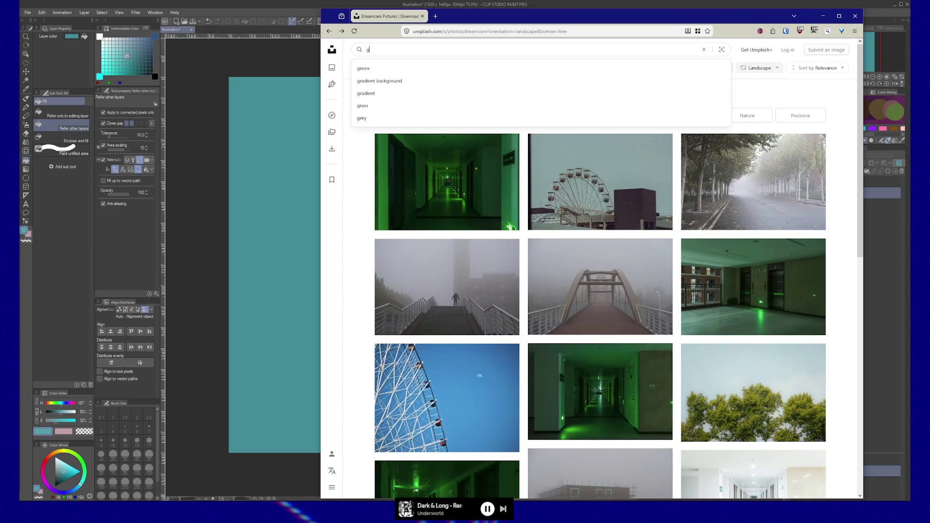
Search Unsplash for 'blue sky dream' photos.
key("BackSpace")
key("BackSpace")
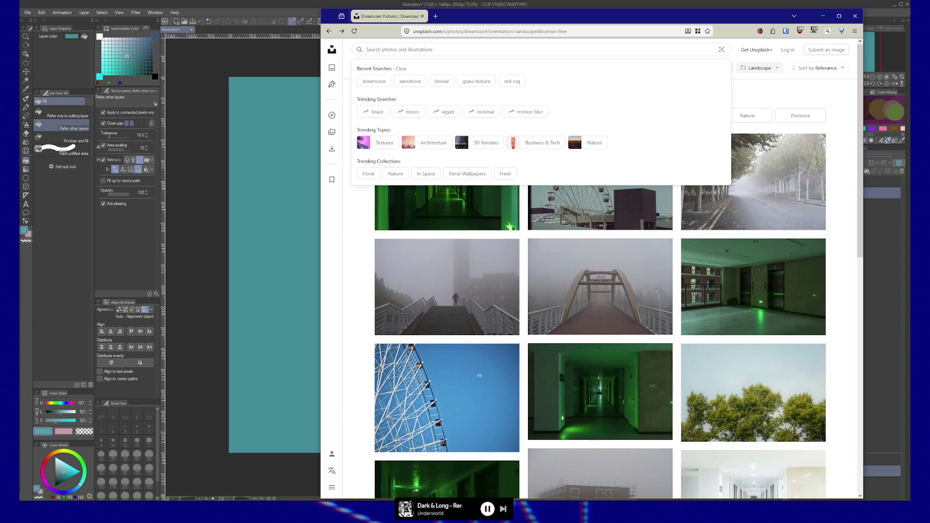
type("blue sky")
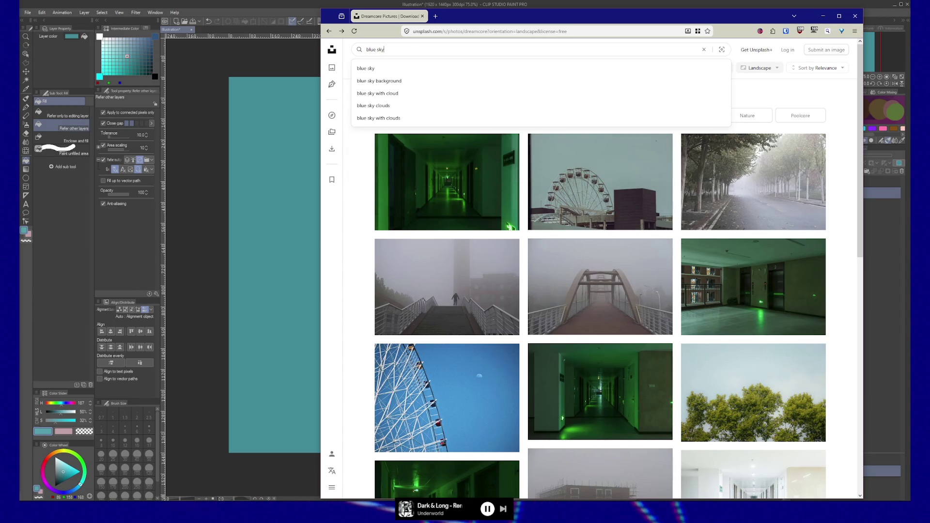
type(" dream")
key("Return")
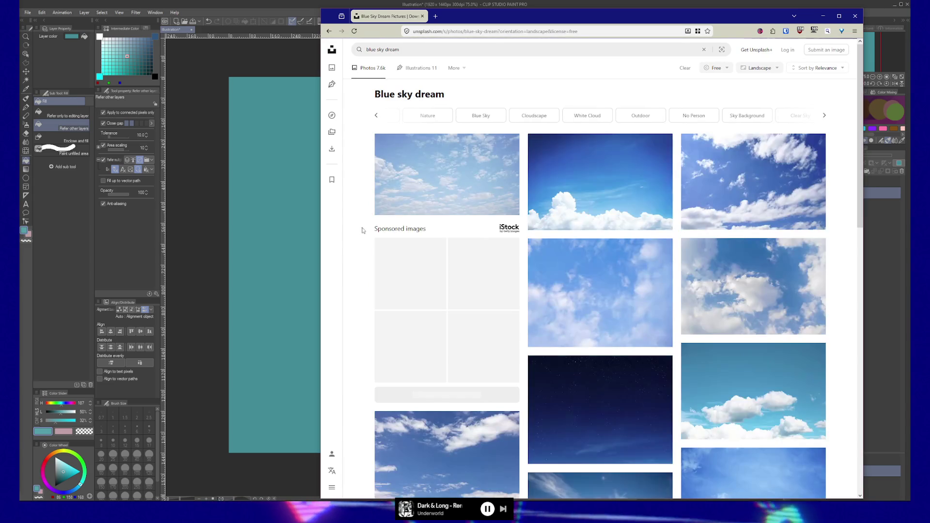
scroll(345, 211, "down", 15)
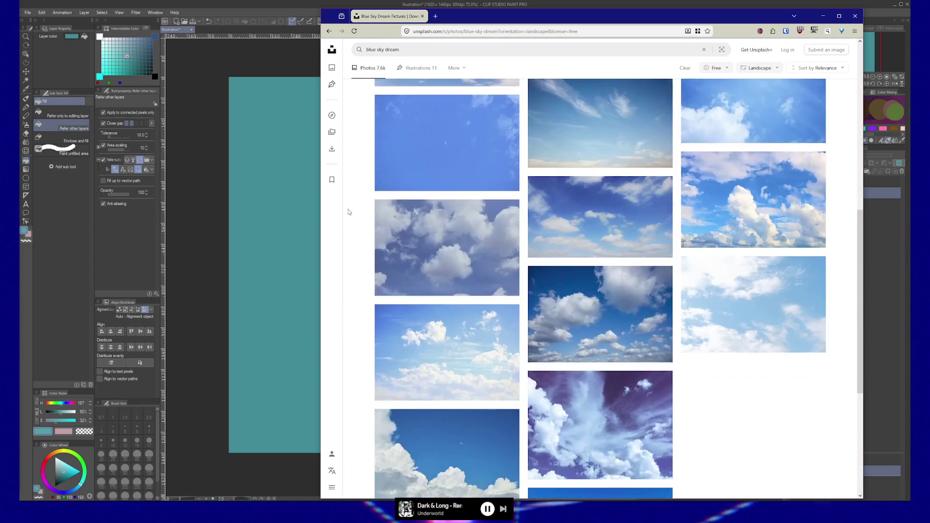
scroll(348, 212, "down", 2)
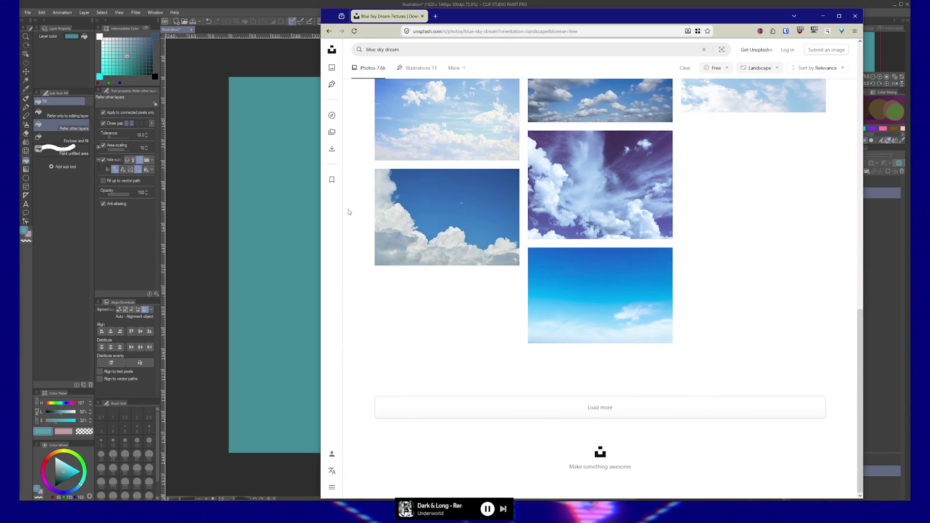
scroll(349, 213, "up", 15)
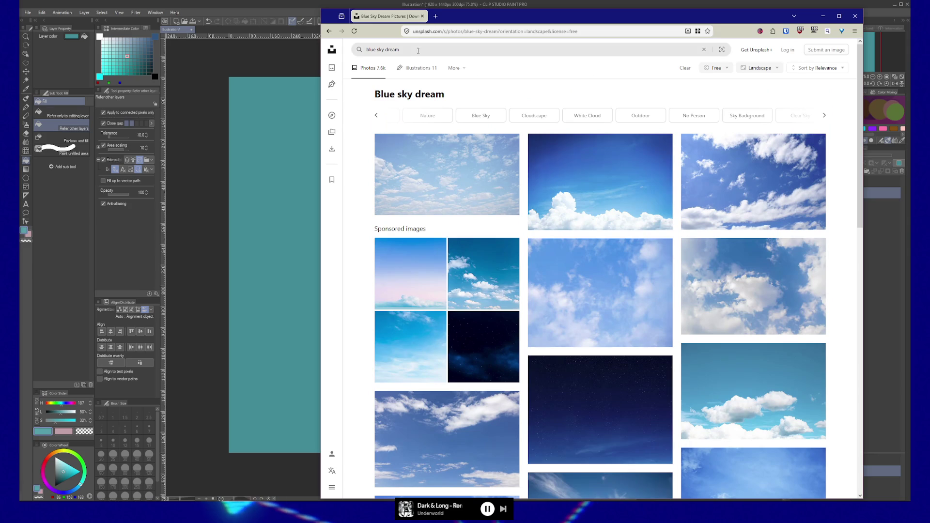
Run the refined blue sky dream nature search and load more sky photos.
left_click(417, 50)
type("nature")
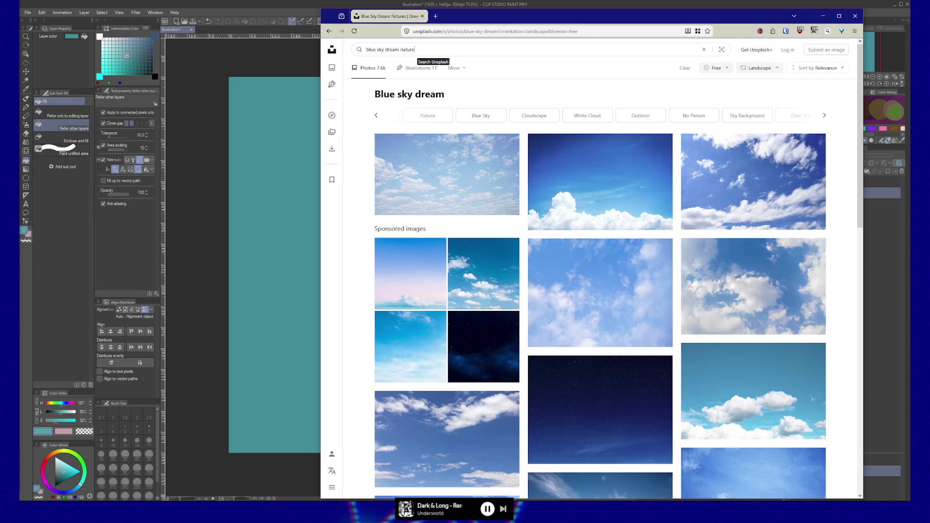
key("Return")
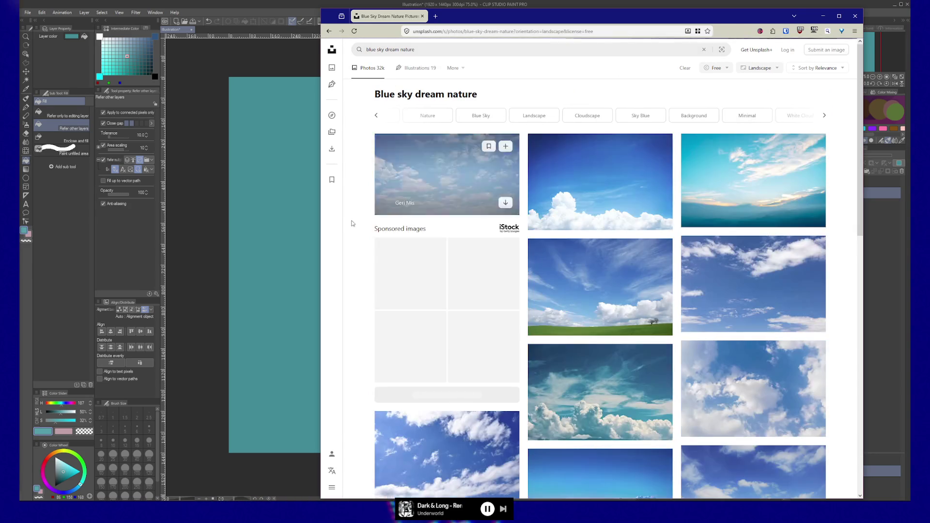
scroll(410, 260, "down", 3)
scroll(410, 260, "down", 10)
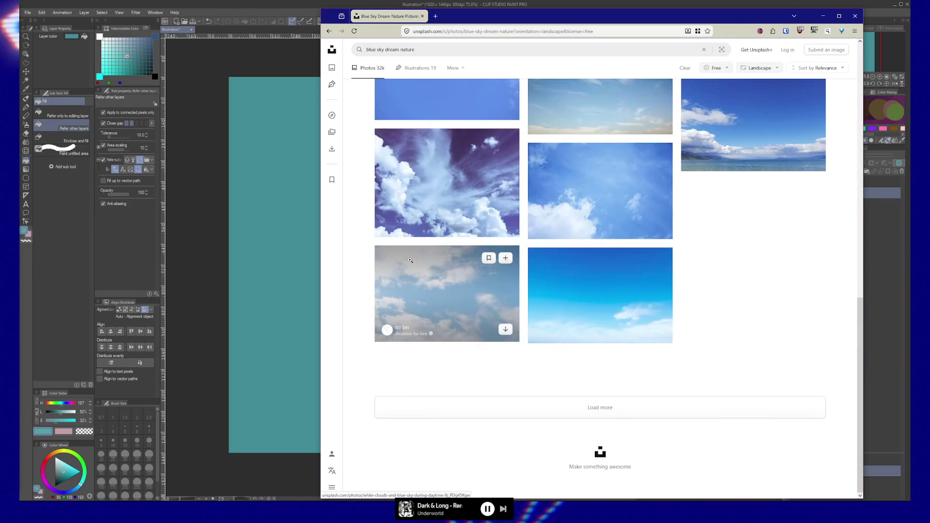
left_click(563, 406)
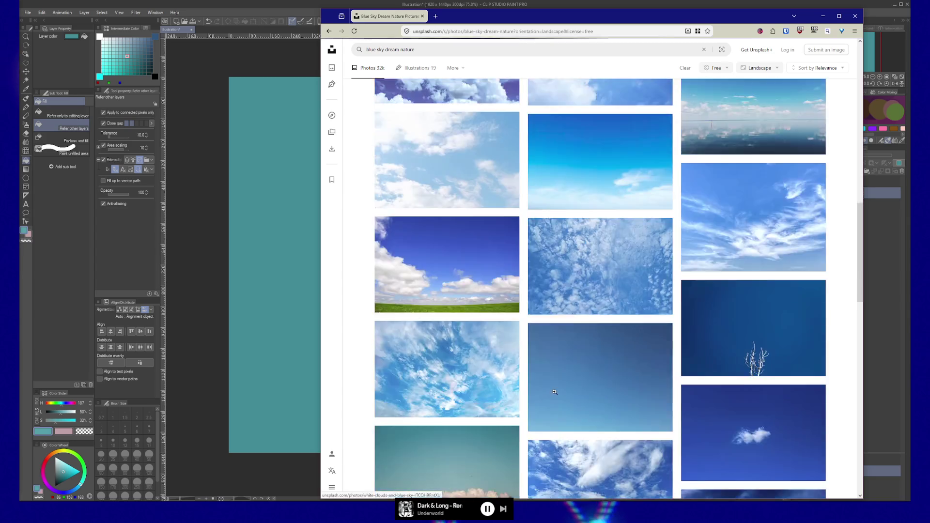
scroll(553, 392, "up", 5)
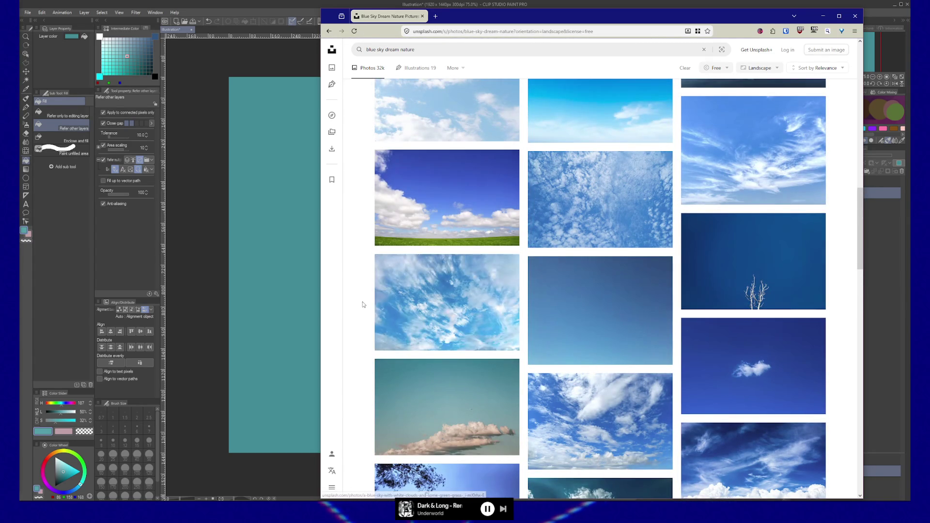
scroll(362, 304, "down", 8)
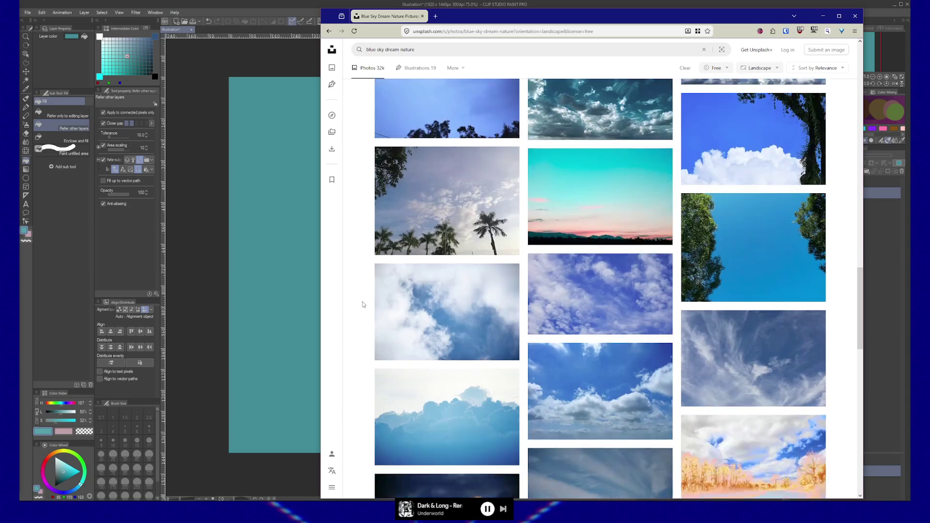
scroll(362, 304, "down", 8)
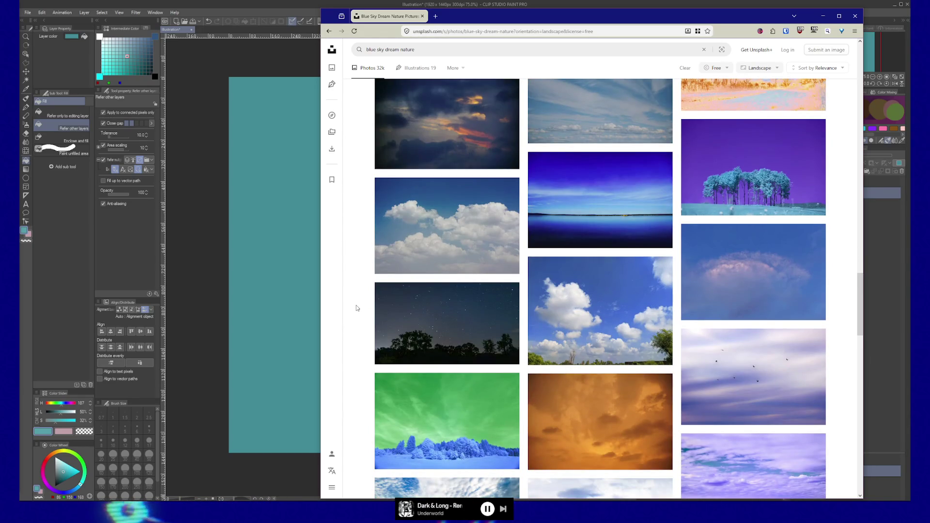
scroll(357, 308, "down", 4)
scroll(357, 308, "down", 2)
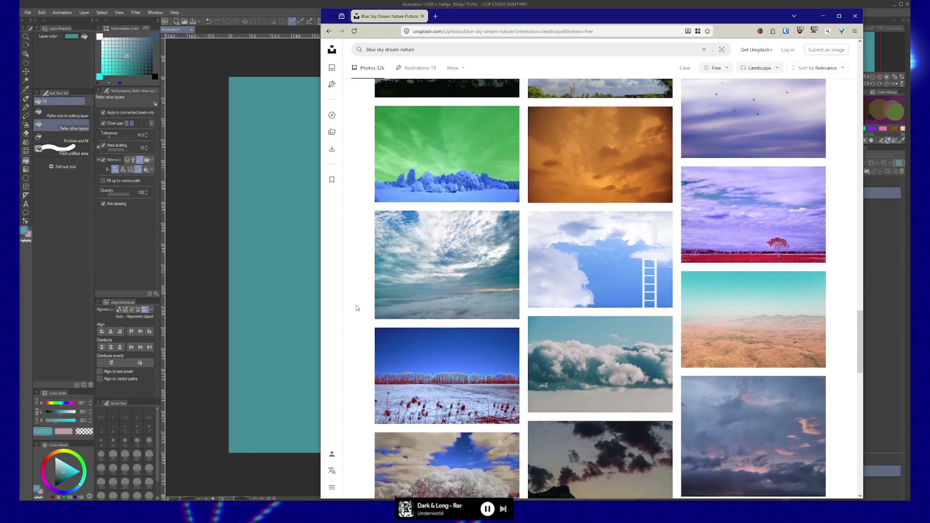
scroll(357, 308, "down", 2)
scroll(357, 308, "down", 12)
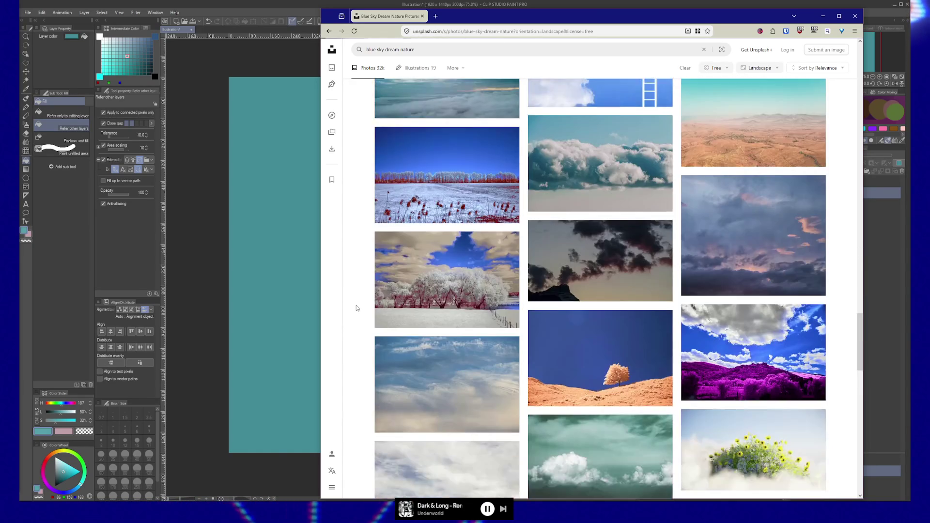
scroll(357, 308, "down", 18)
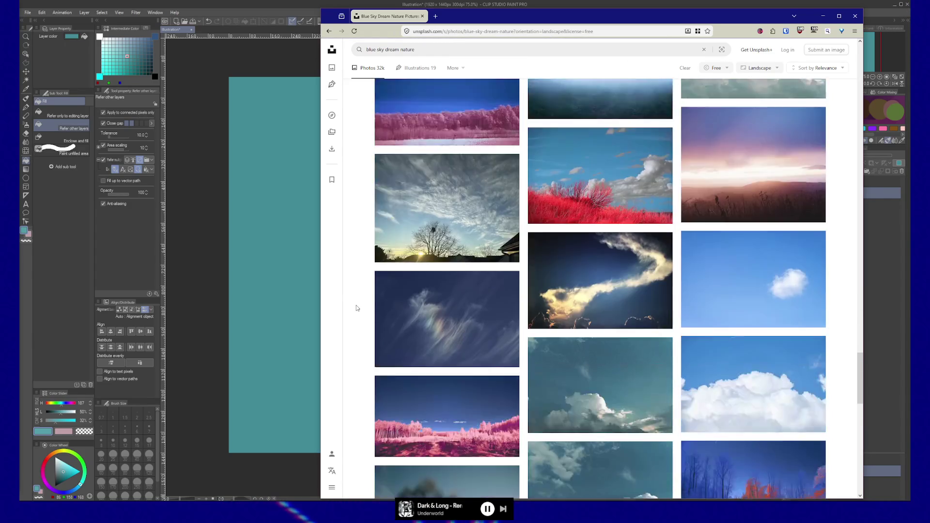
scroll(357, 308, "down", 18)
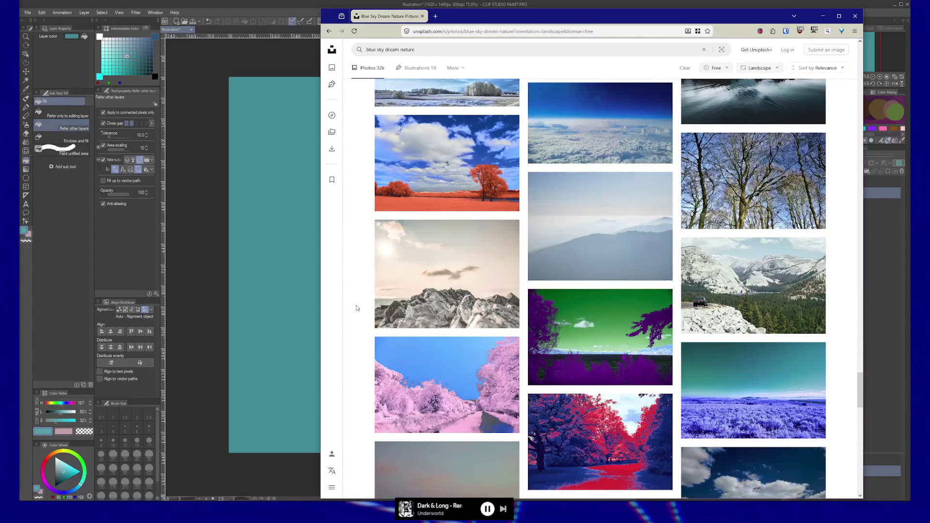
scroll(357, 308, "down", 3)
scroll(357, 308, "down", 10)
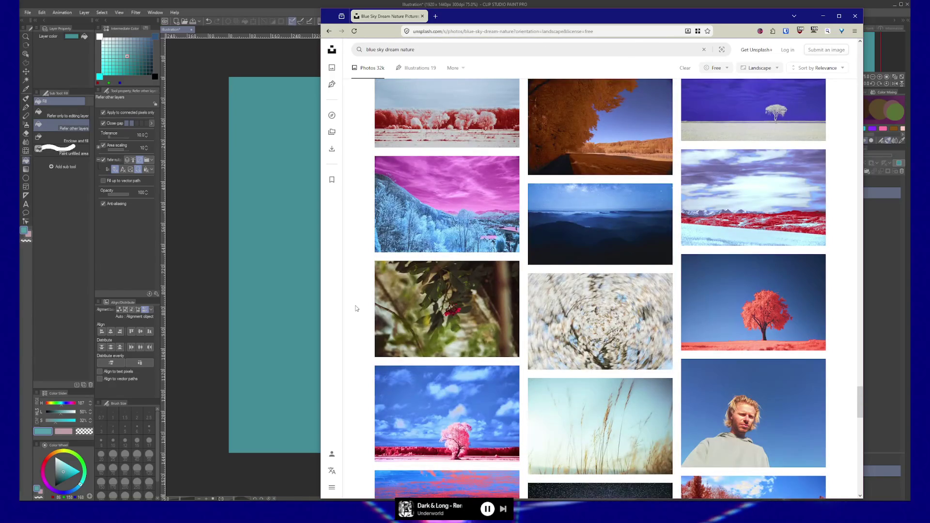
scroll(356, 308, "down", 3)
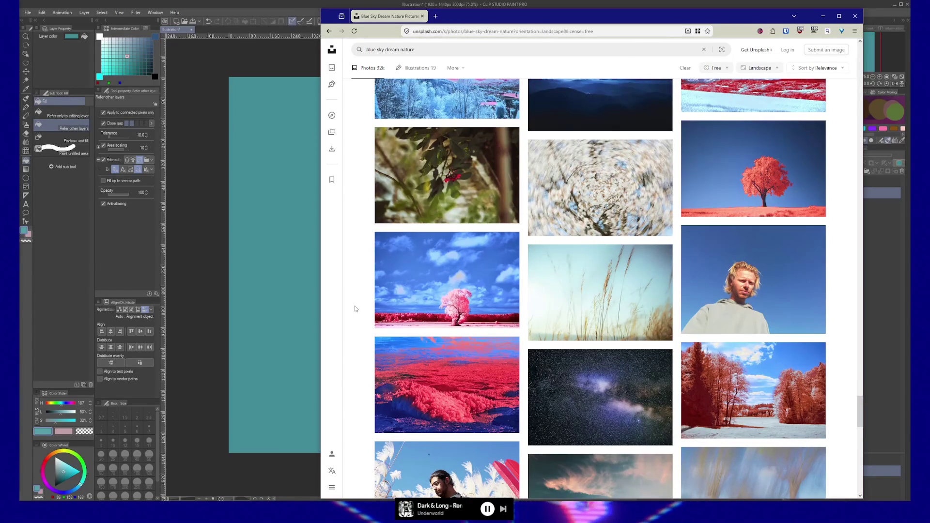
scroll(355, 308, "down", 4)
scroll(353, 309, "up", 7)
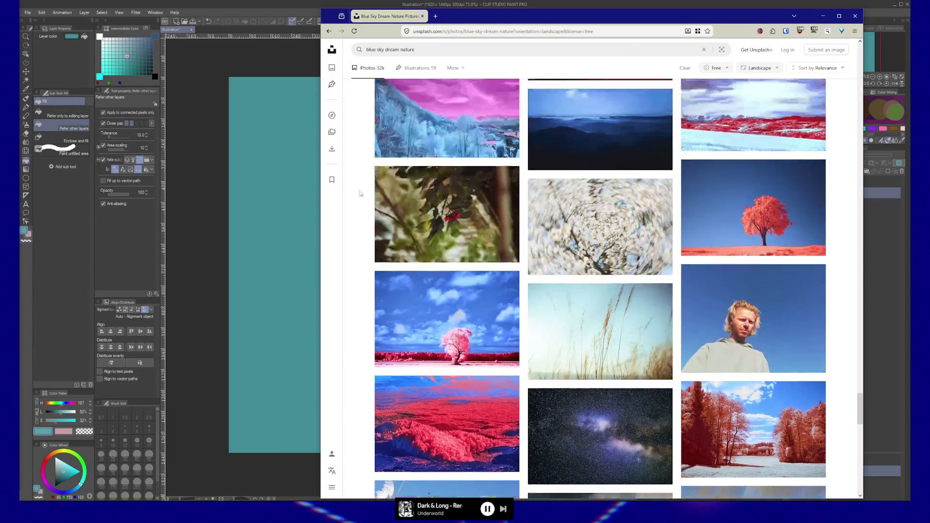
Search for 'surreal' and preview the white arch in flower field photo.
triple_click(415, 50)
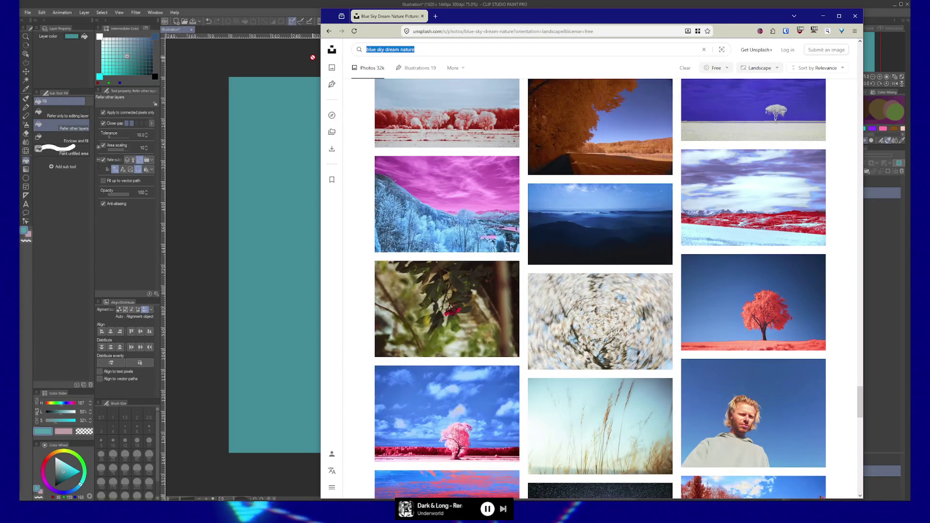
type("surreal")
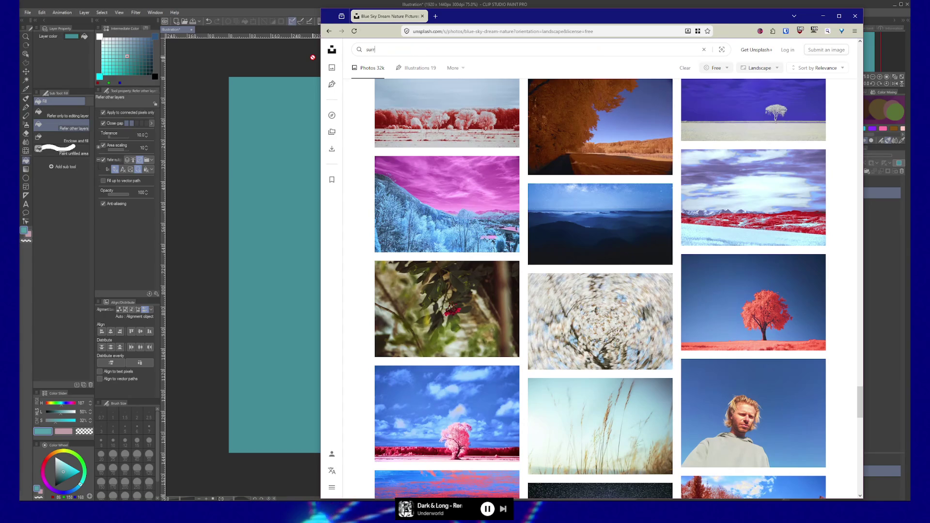
key("Return")
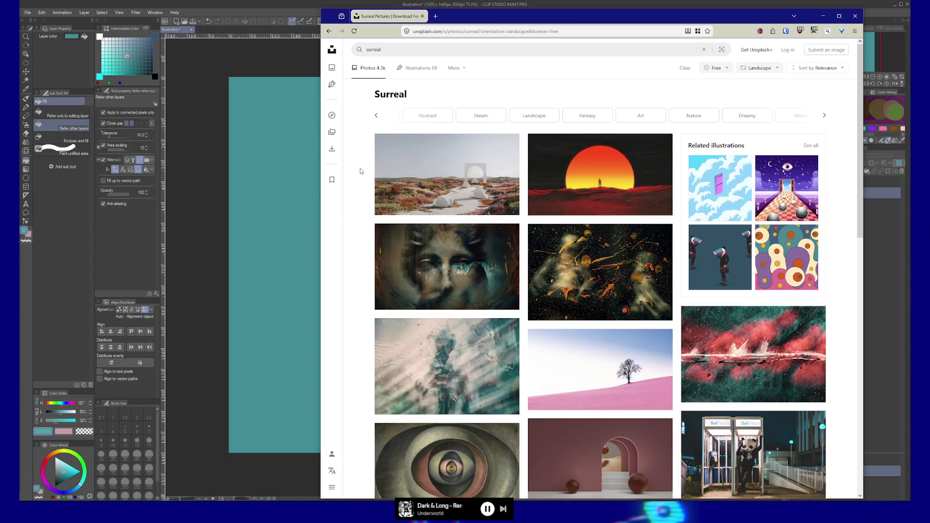
scroll(360, 171, "down", 1)
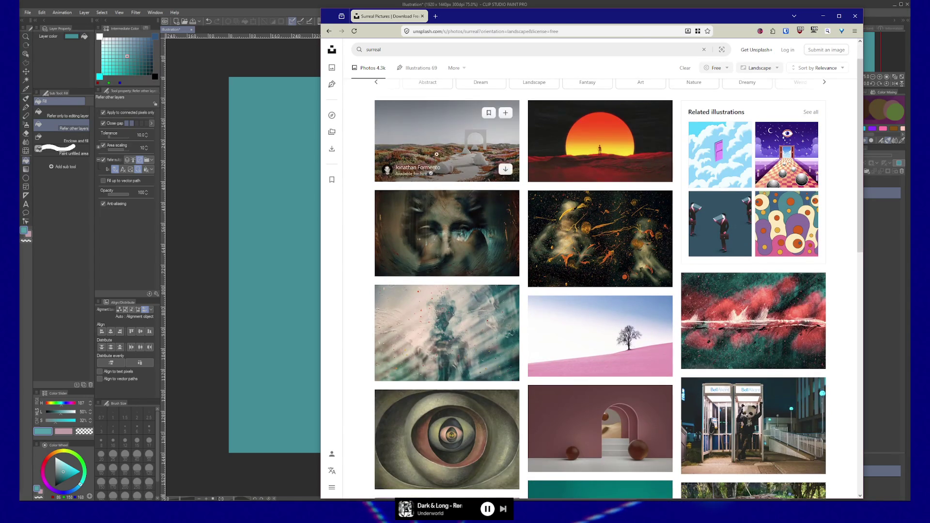
left_click(467, 142)
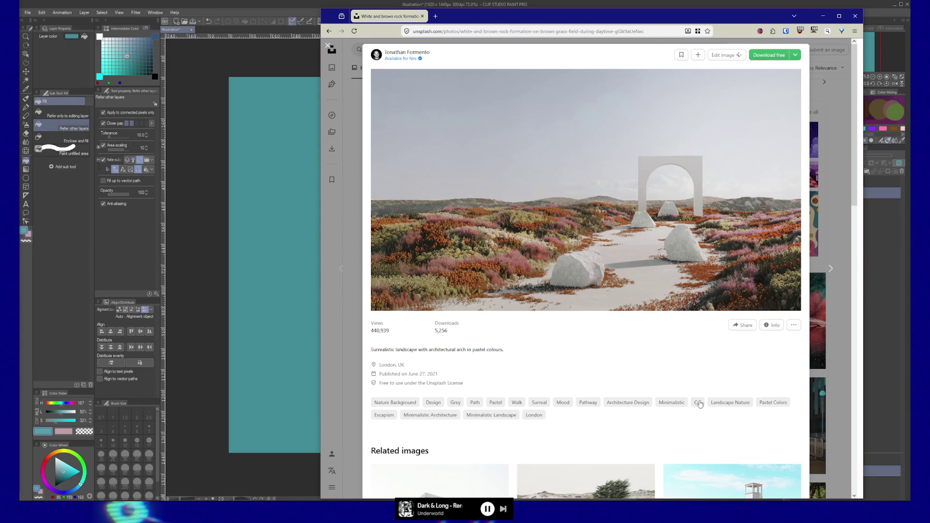
scroll(565, 404, "down", 3)
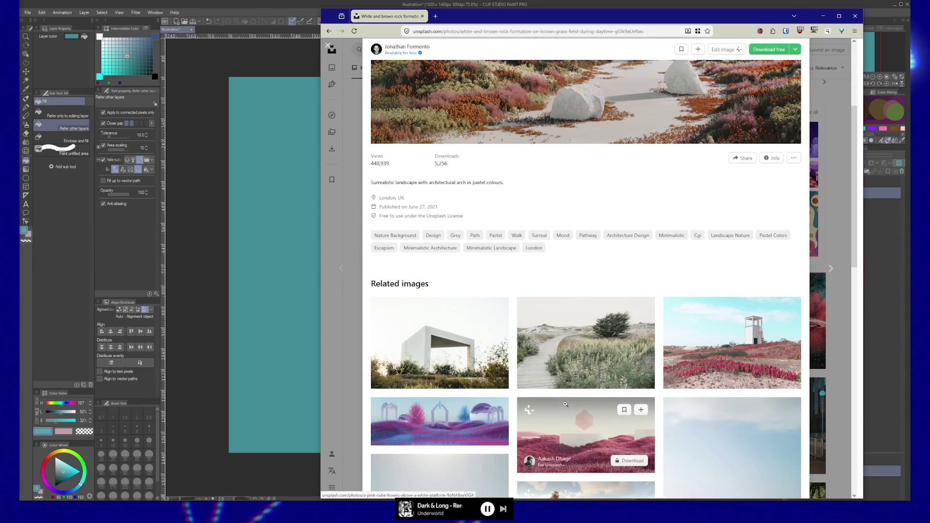
scroll(565, 403, "up", 3)
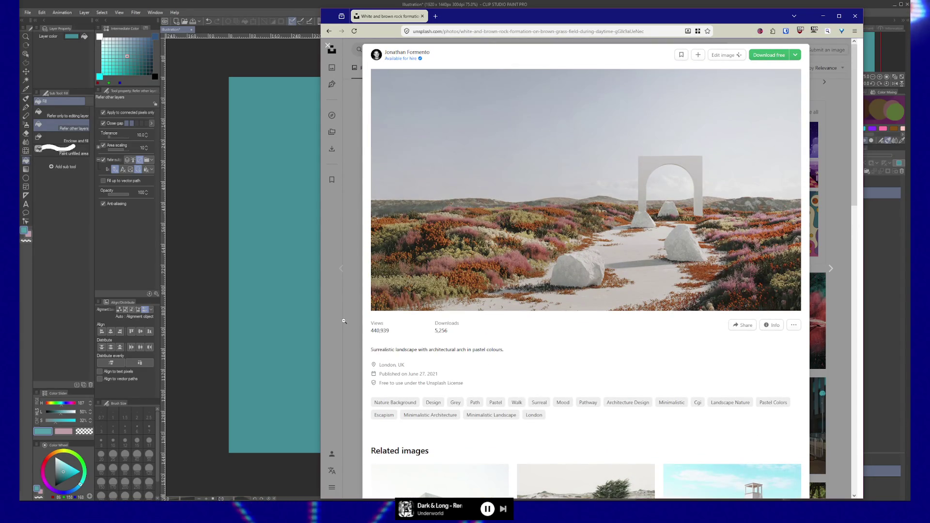
left_click(341, 322)
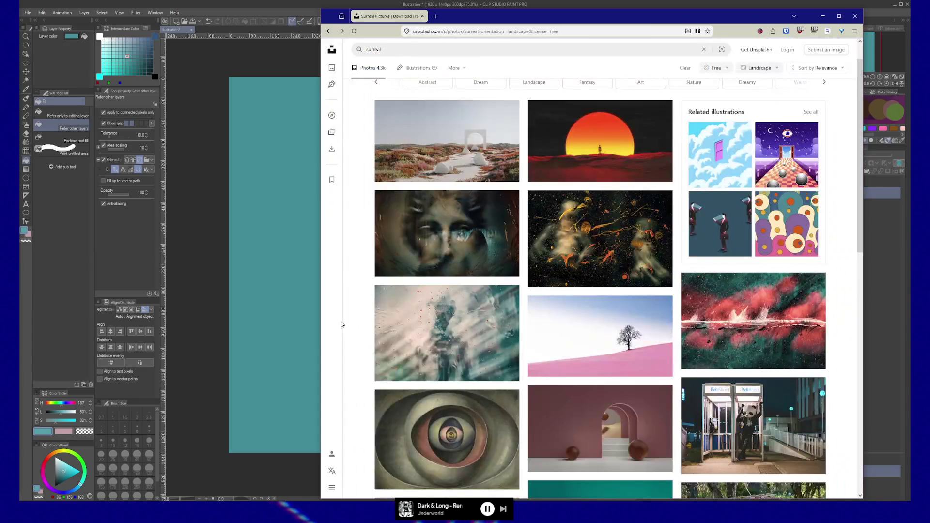
scroll(365, 325, "down", 2)
Preview the pink arches with brown spheres render, then close it.
mouse_move(624, 329)
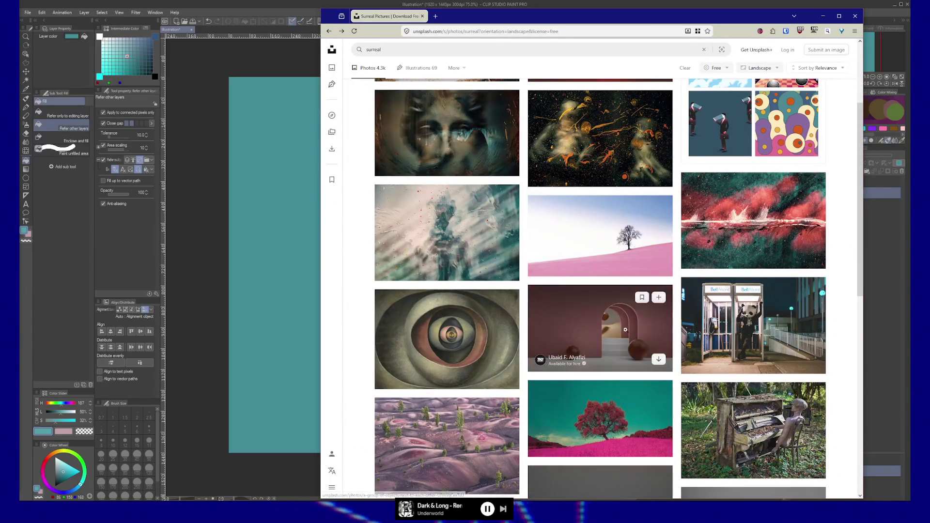
left_click(590, 322)
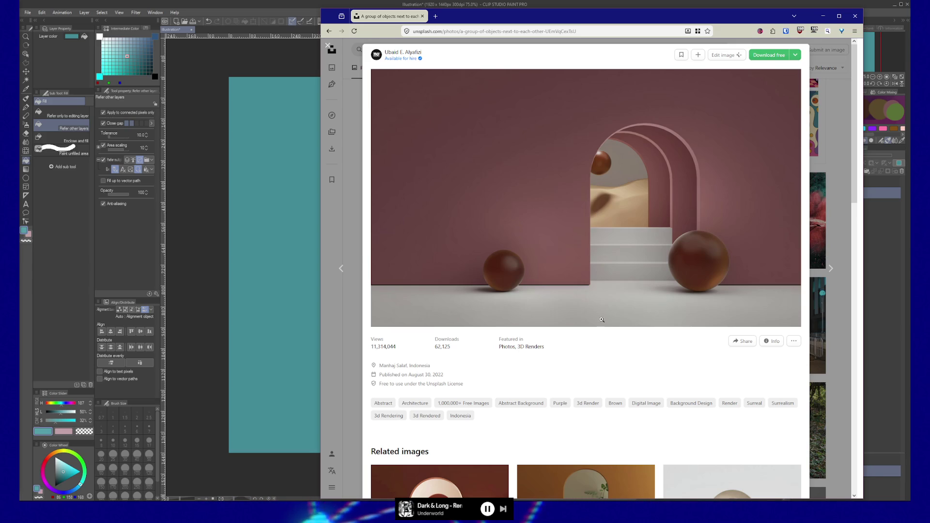
scroll(607, 350, "down", 3)
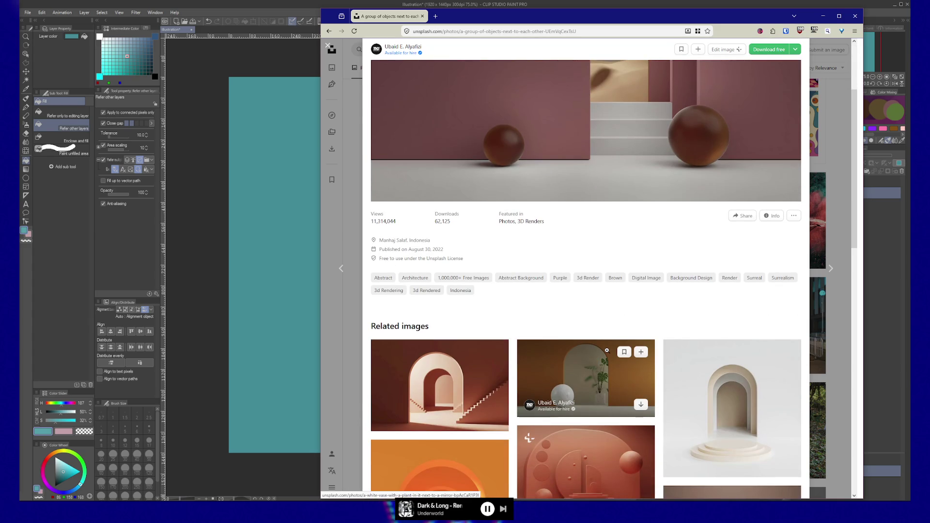
scroll(607, 350, "down", 4)
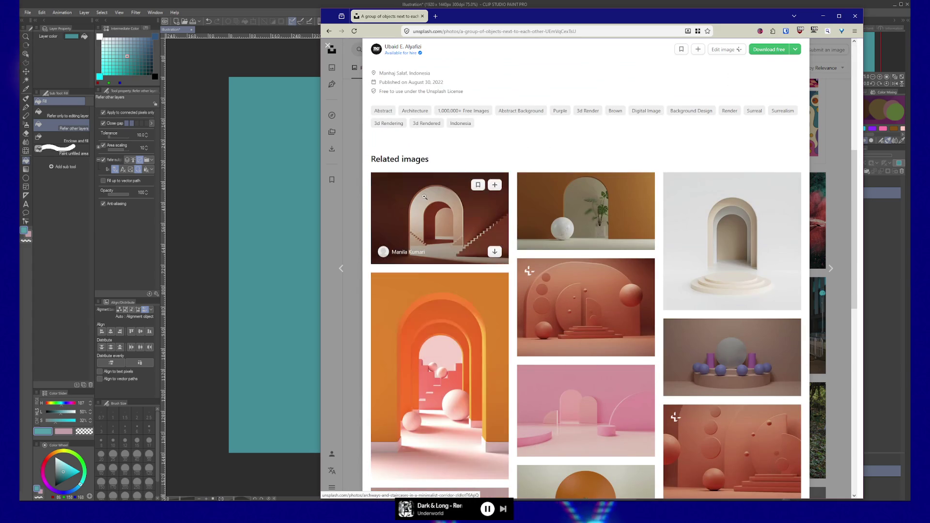
scroll(425, 208, "down", 1)
scroll(436, 232, "up", 3)
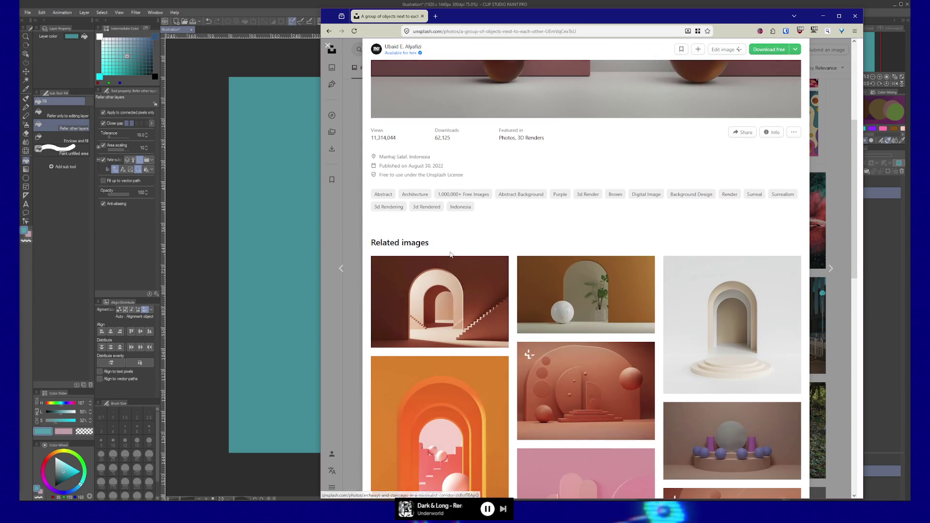
scroll(450, 255, "down", 3)
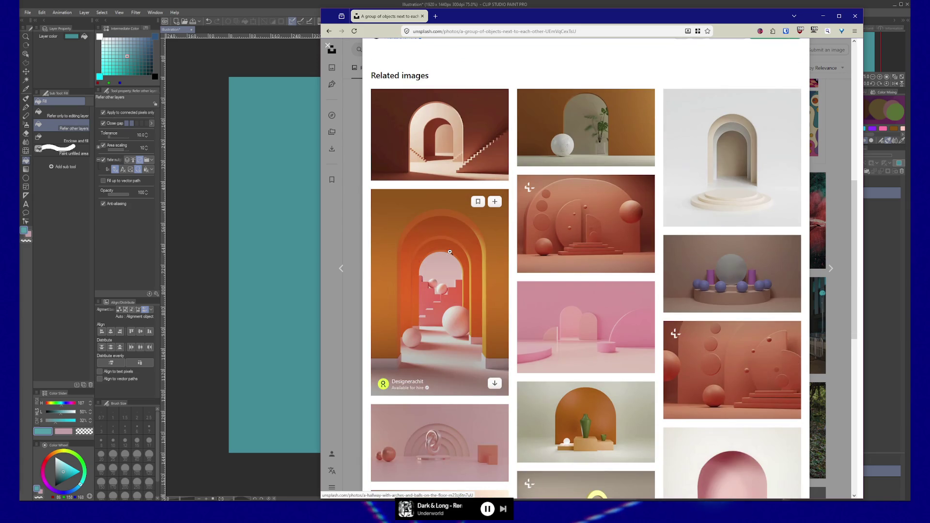
left_click(339, 329)
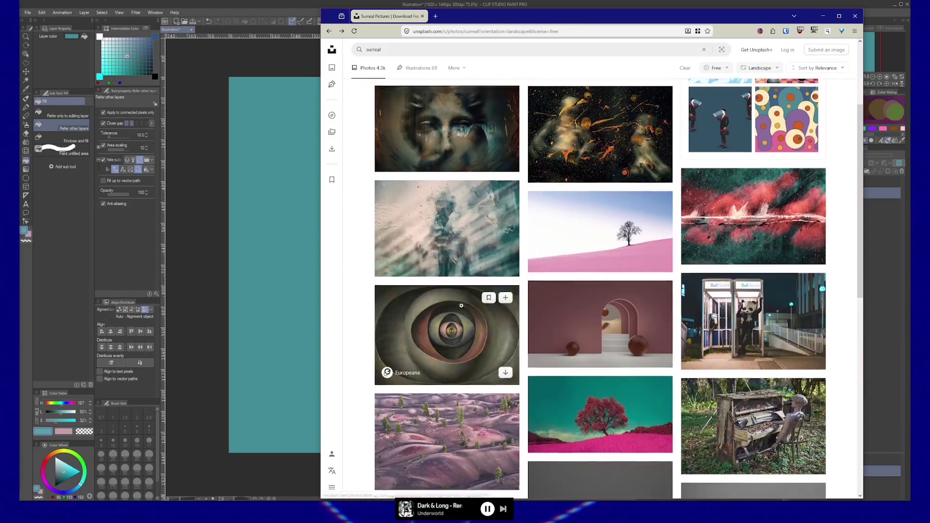
Load more surreal results and scroll through the new desert, moon-orb and neon-sign images.
scroll(461, 305, "down", 2)
scroll(461, 305, "down", 1)
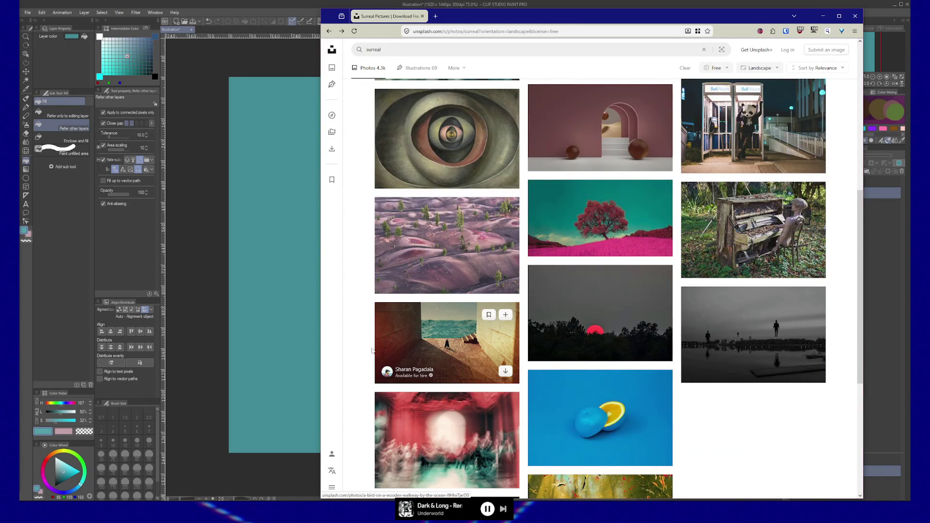
scroll(351, 342, "down", 2)
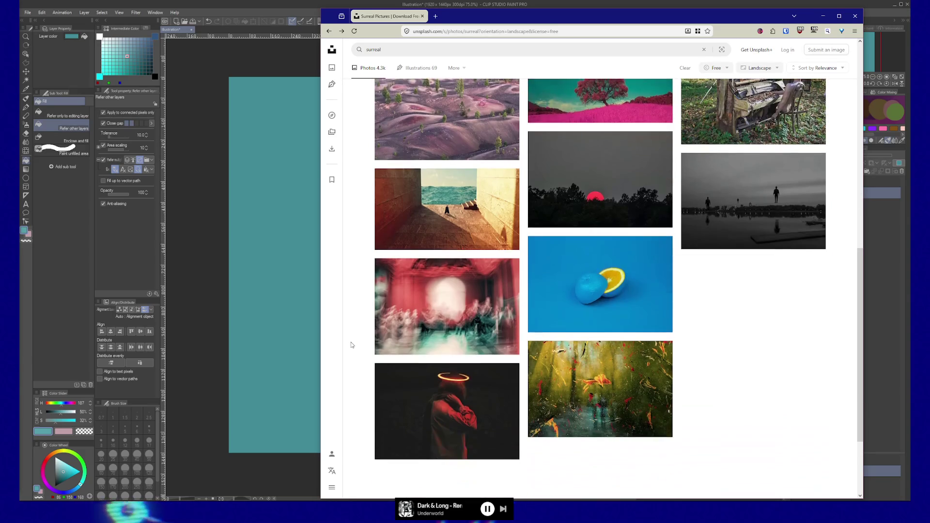
scroll(350, 342, "down", 1)
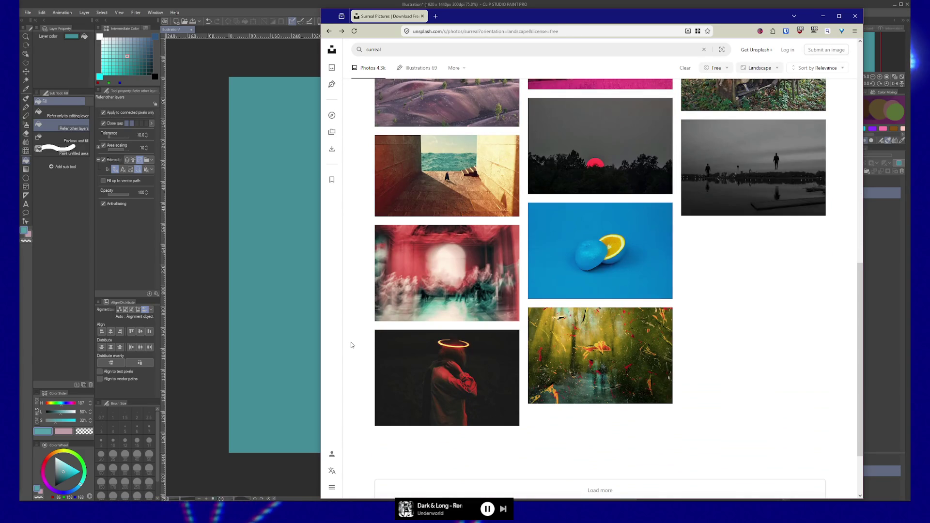
scroll(351, 342, "down", 2)
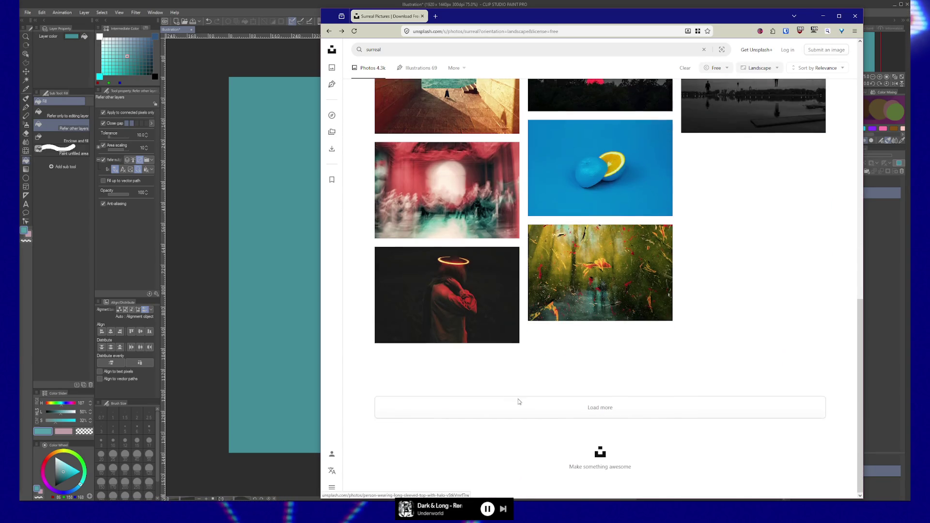
left_click(546, 408)
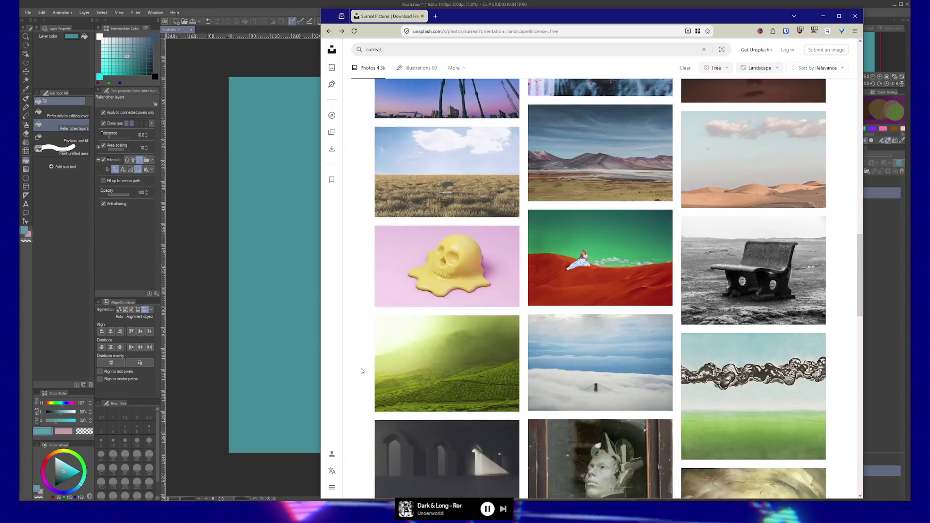
scroll(361, 371, "down", 2)
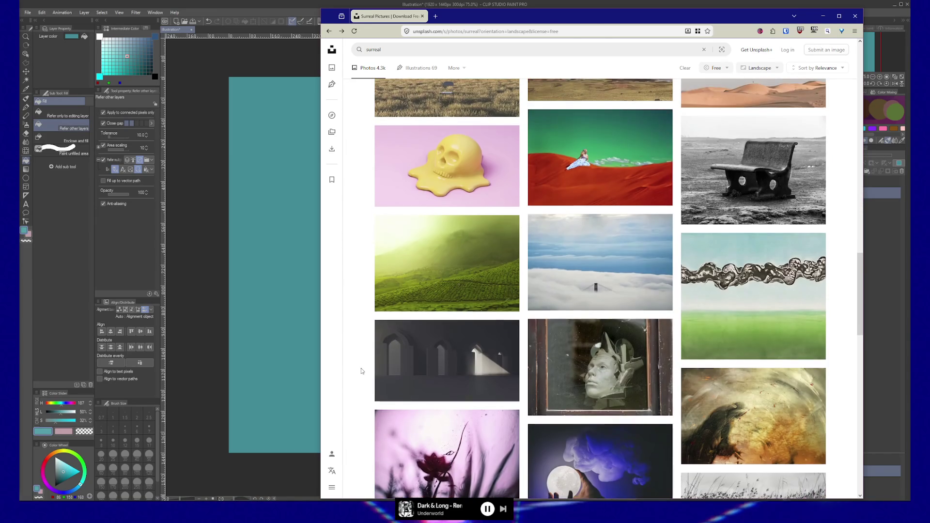
scroll(361, 371, "down", 2)
scroll(361, 371, "down", 4)
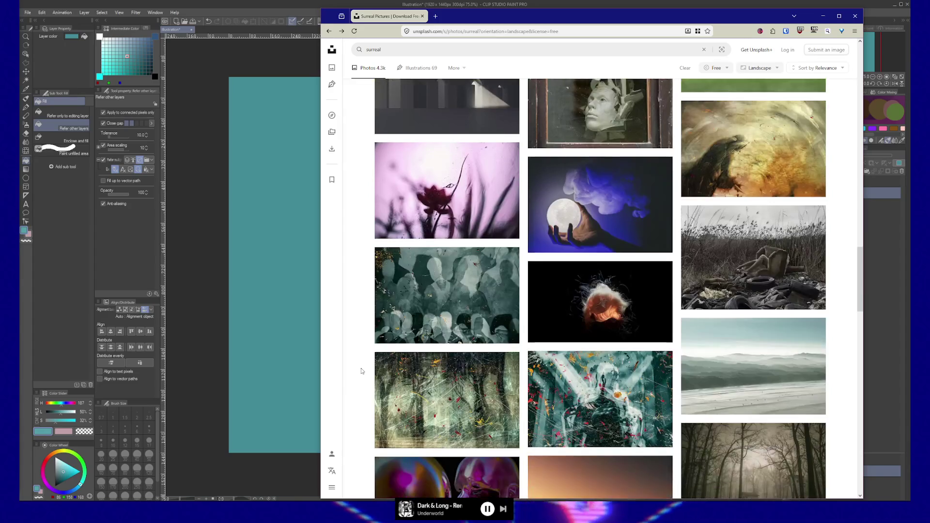
scroll(360, 371, "down", 1)
scroll(361, 371, "down", 4)
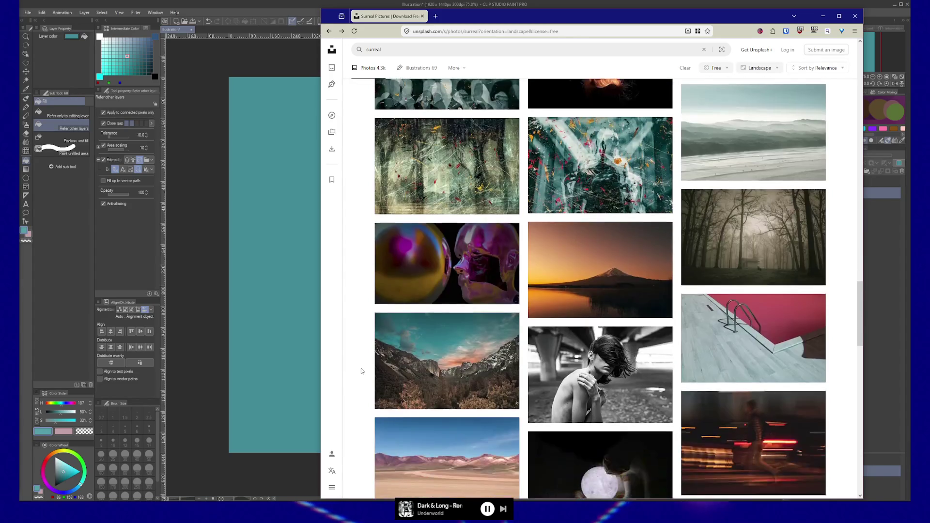
scroll(361, 371, "down", 1)
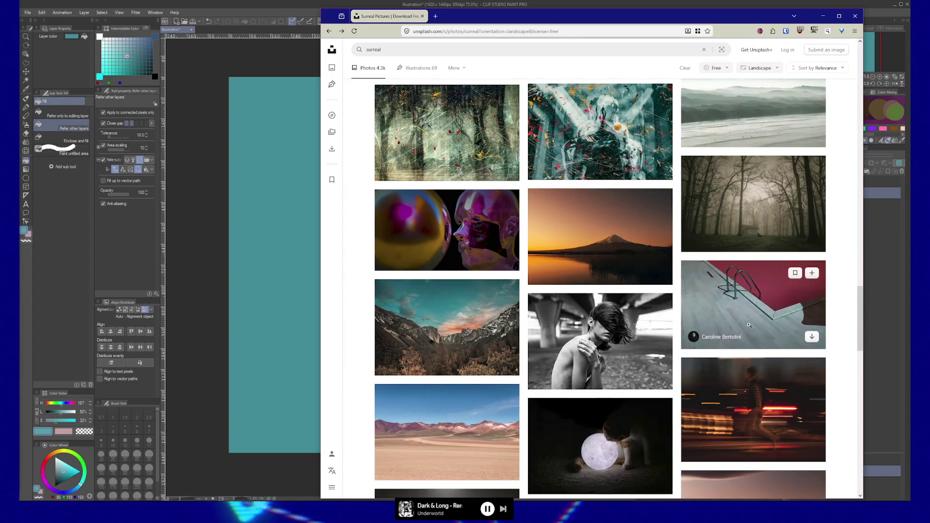
scroll(362, 364, "down", 3)
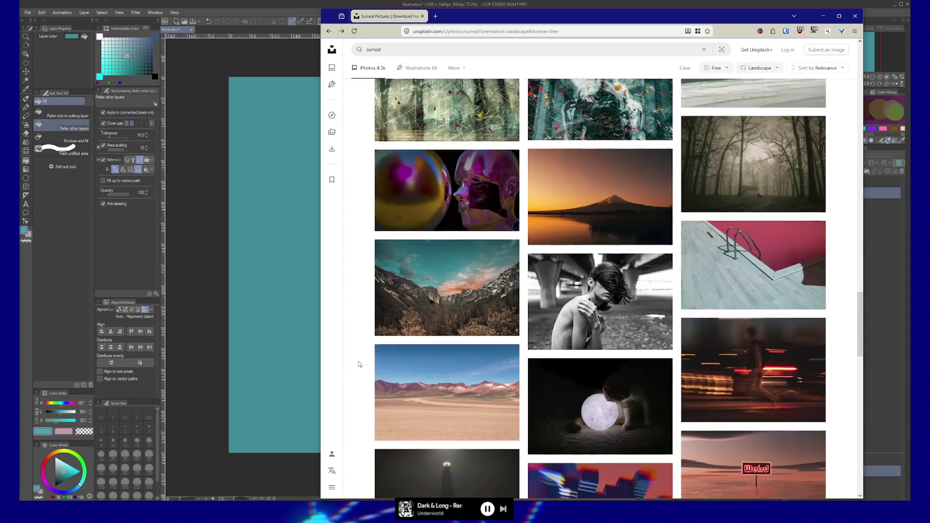
scroll(359, 364, "down", 1)
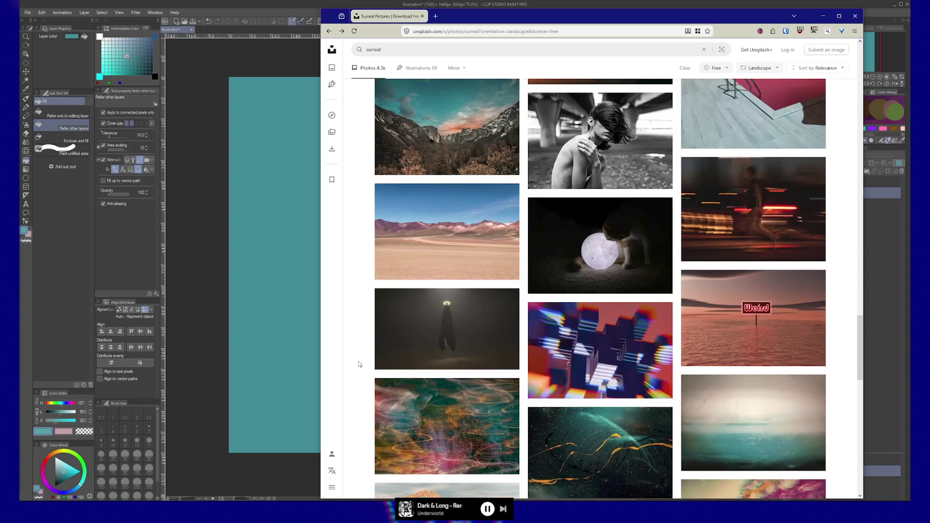
scroll(359, 364, "down", 1)
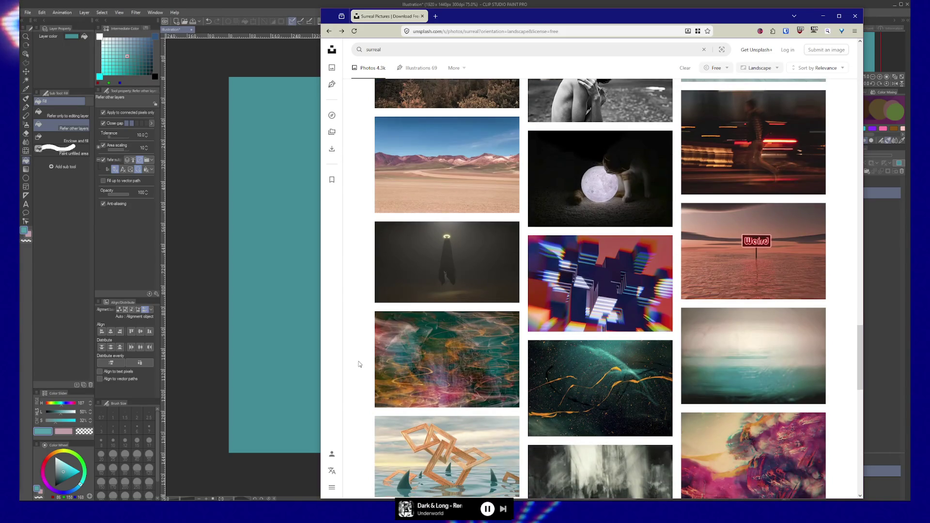
scroll(359, 364, "down", 1)
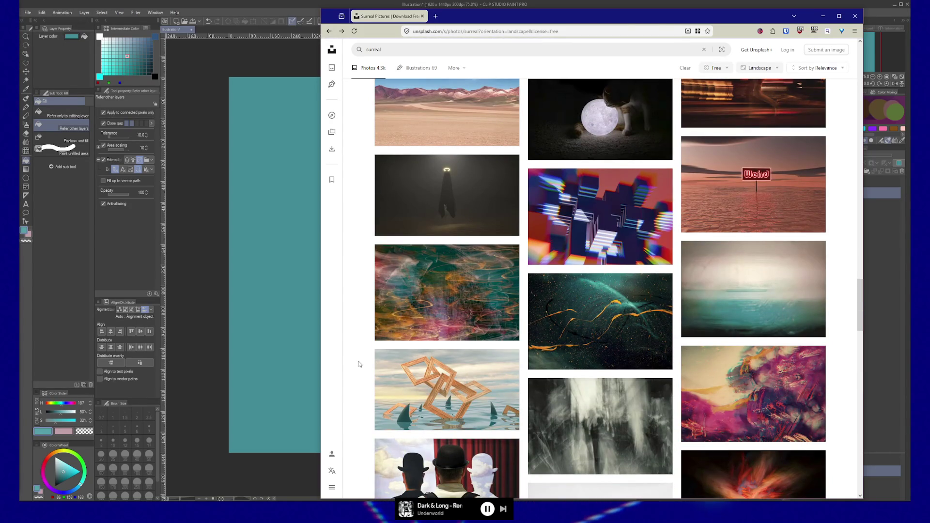
scroll(341, 358, "up", 2)
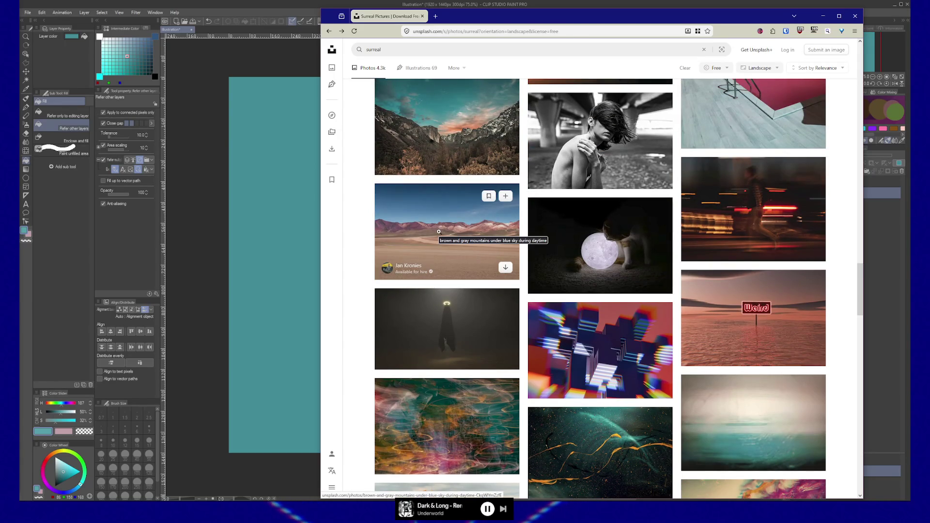
left_click(434, 232)
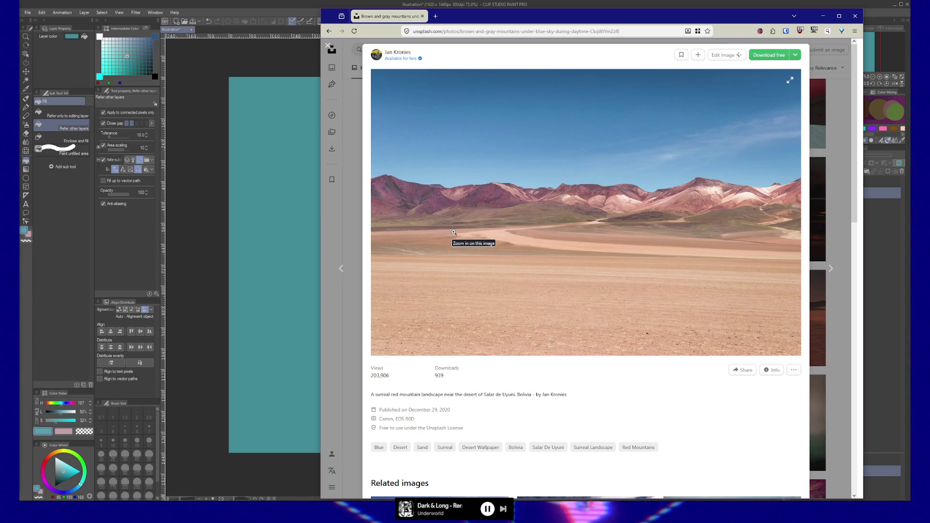
scroll(458, 227, "down", 6)
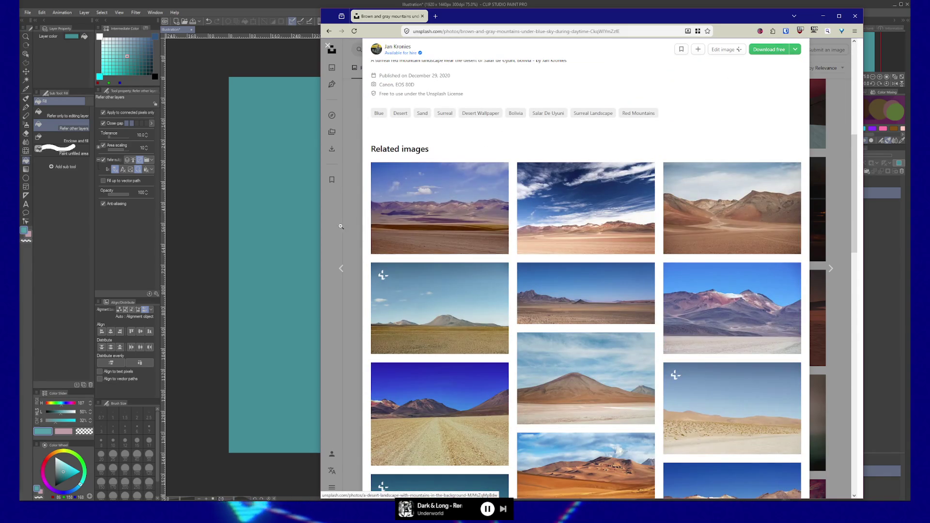
left_click(342, 231)
scroll(345, 238, "down", 6)
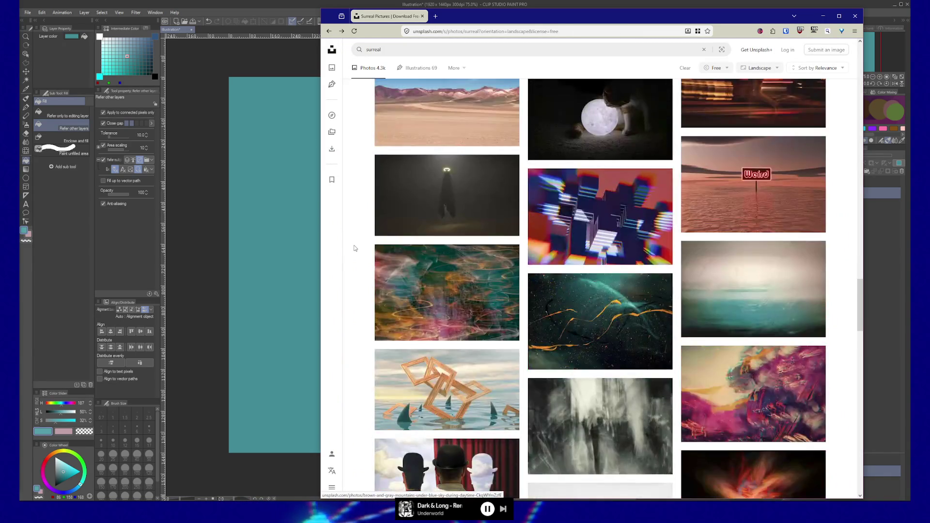
scroll(354, 248, "up", 2)
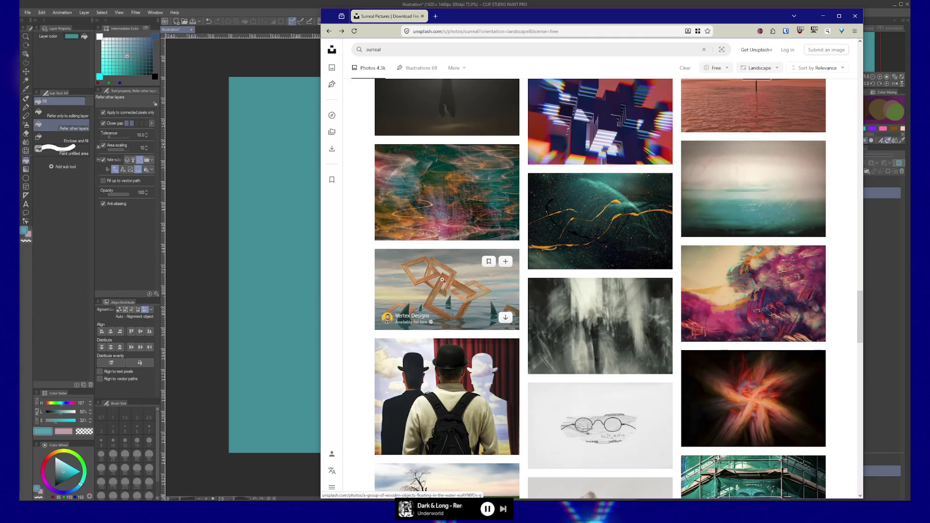
Open the wooden frames floating in the sea photo and download its free JPG.
left_click(464, 270)
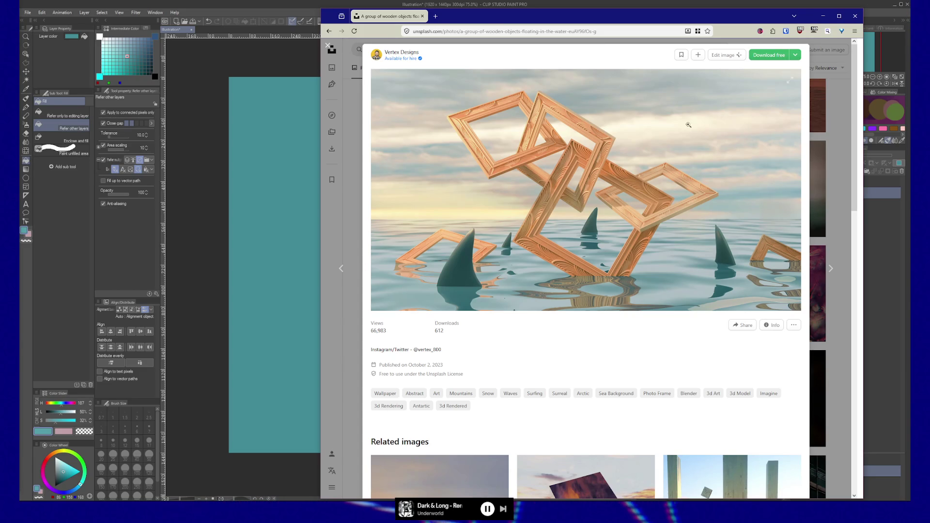
left_click(769, 54)
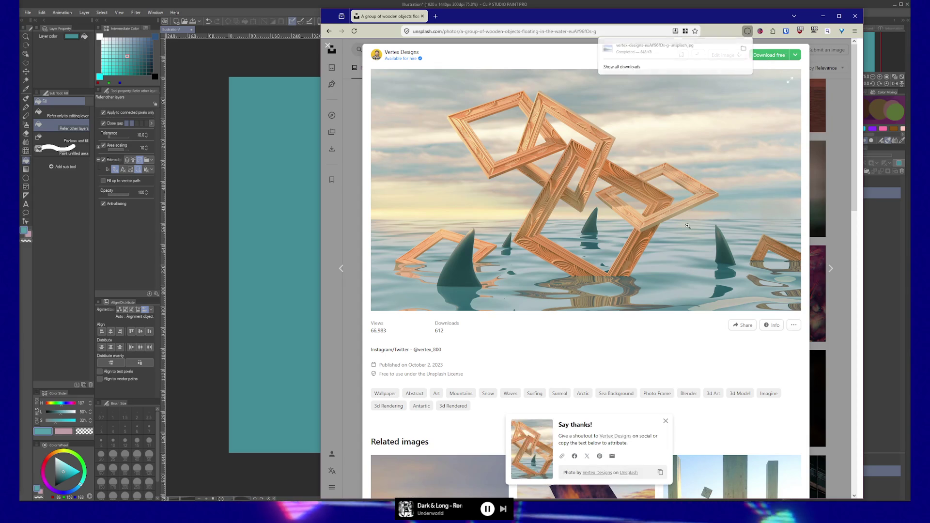
Paste the downloaded photo into the Illustration document as a new layer and reposition it.
left_click(822, 15)
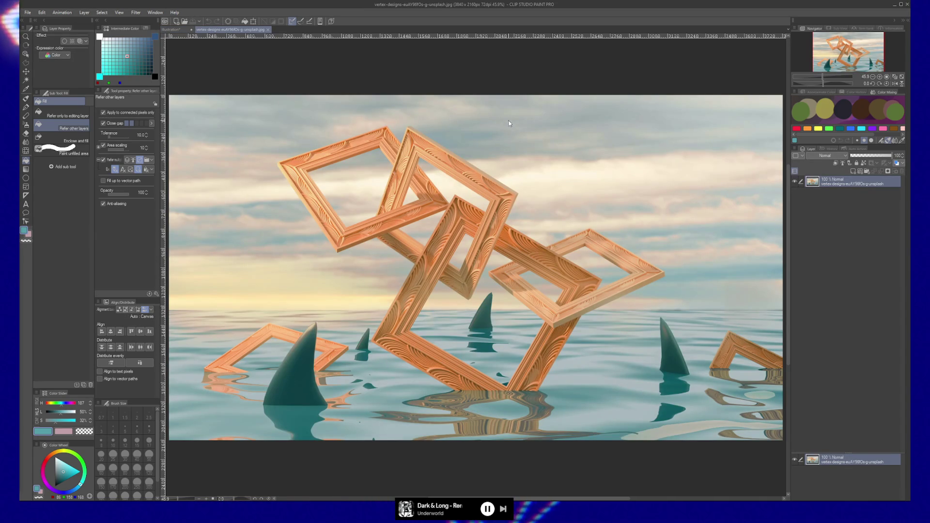
key("ctrl+a")
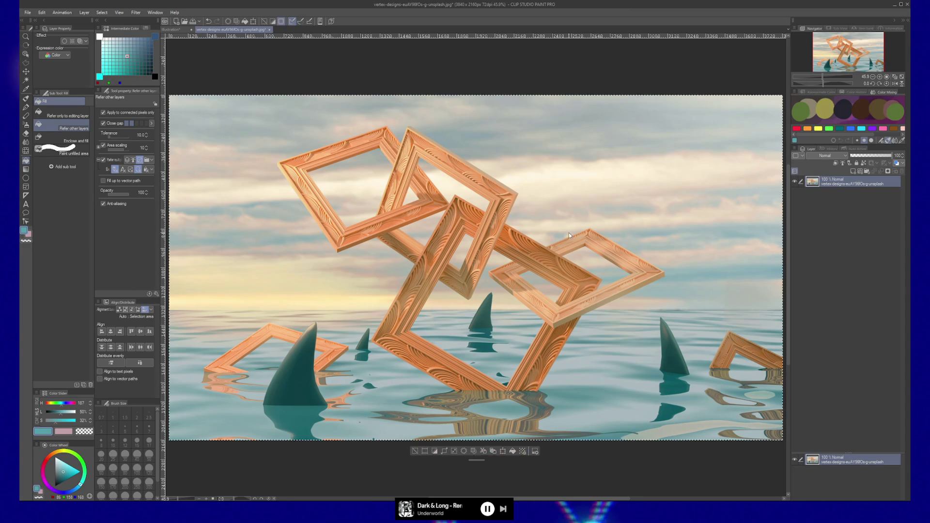
left_click(179, 30)
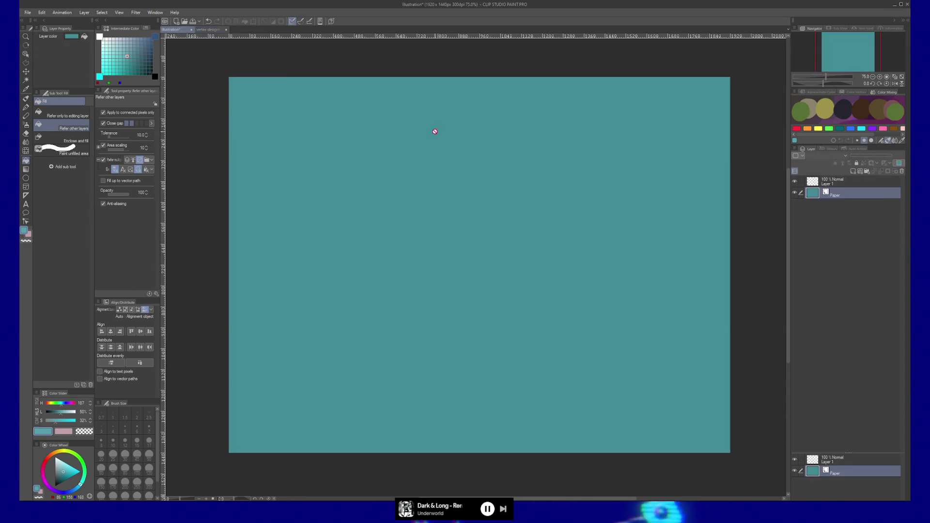
key("ctrl+v")
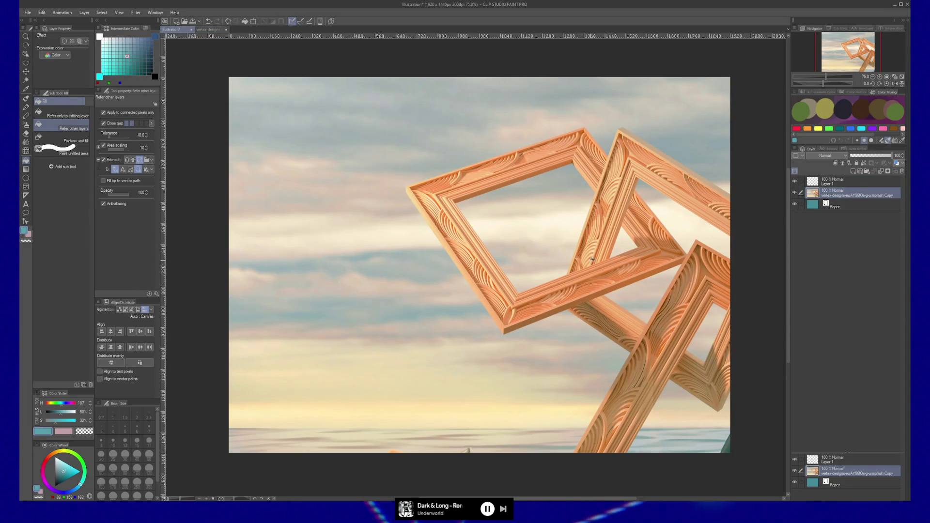
key("k")
mouse_move(686, 331)
left_mouse_down()
mouse_move(708, 312)
mouse_move(589, 316)
left_mouse_up()
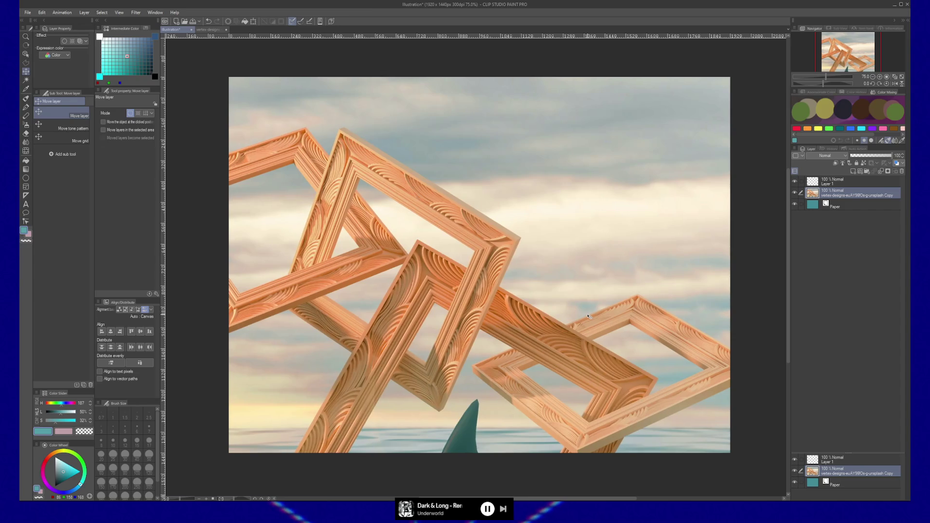
Shift and shrink the photo layer around a custom pivot so more of the scene fits, then commit.
key("ctrl+t")
left_click_drag(569, 268, 596, 270)
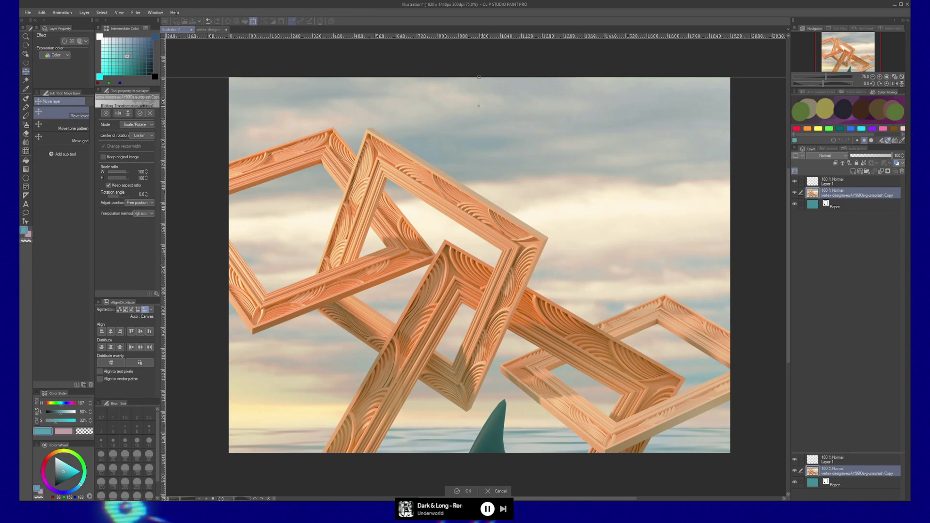
left_click_drag(479, 86, 428, 156)
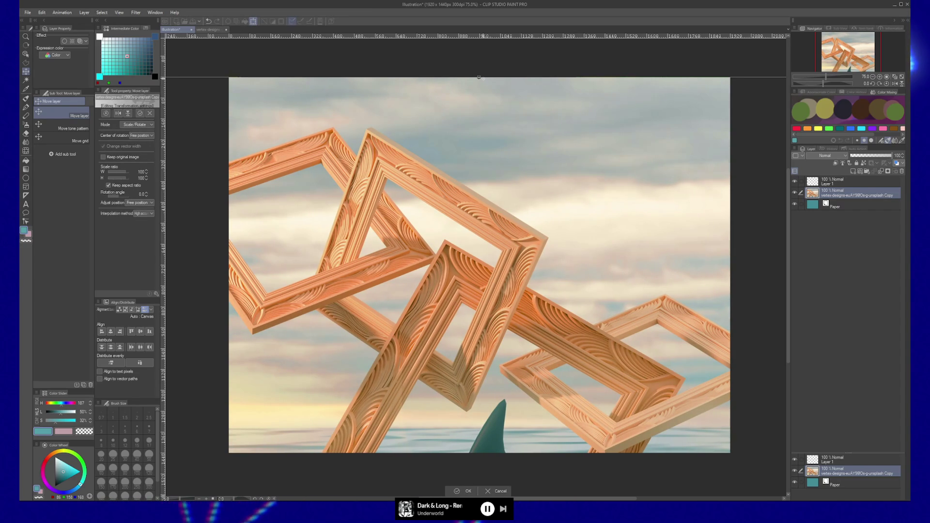
key("ctrl+minus")
key("ctrl+minus")
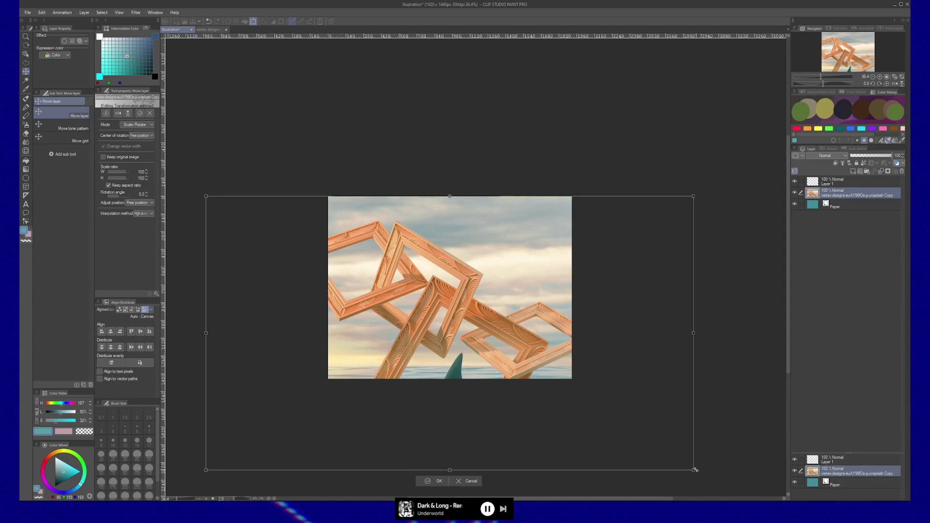
left_click_drag(693, 469, 613, 404)
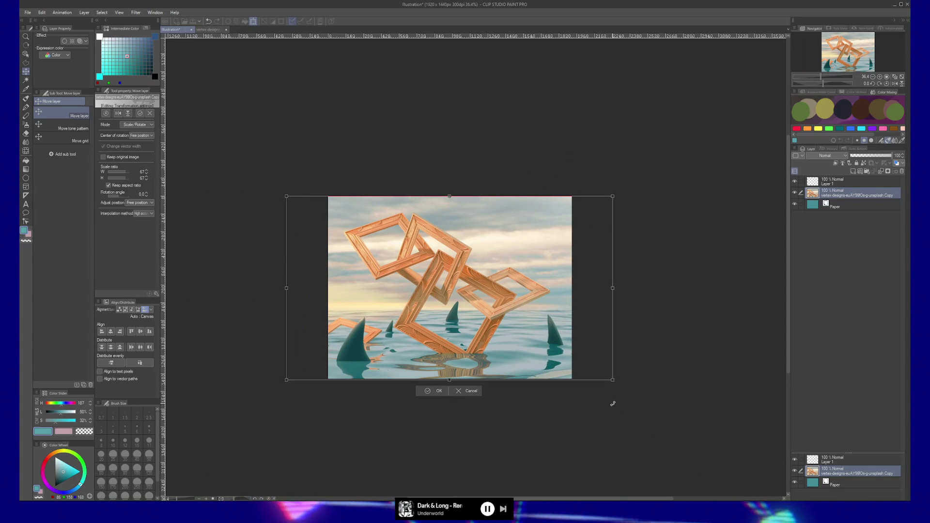
key("Return")
Zoom in on the canvas and make the empty Layer 1 the working layer.
key("slash")
left_click(504, 334)
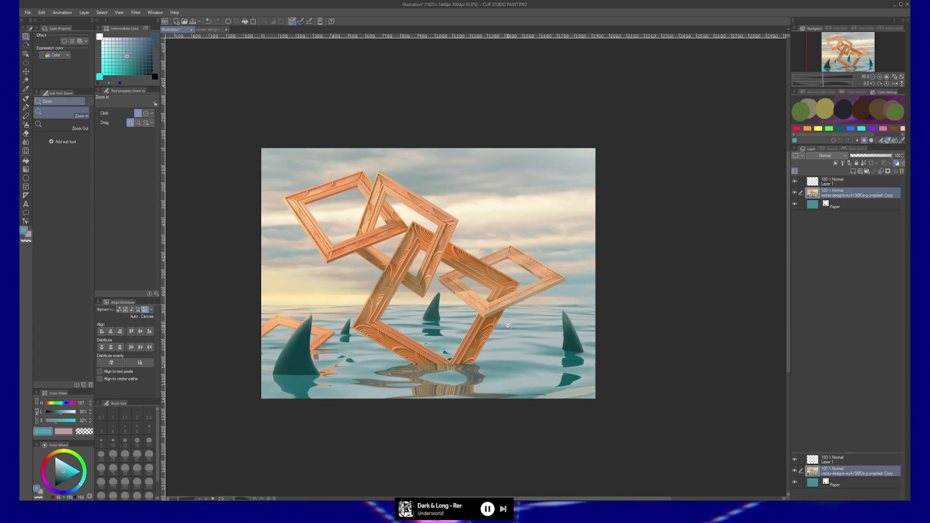
left_click(480, 320)
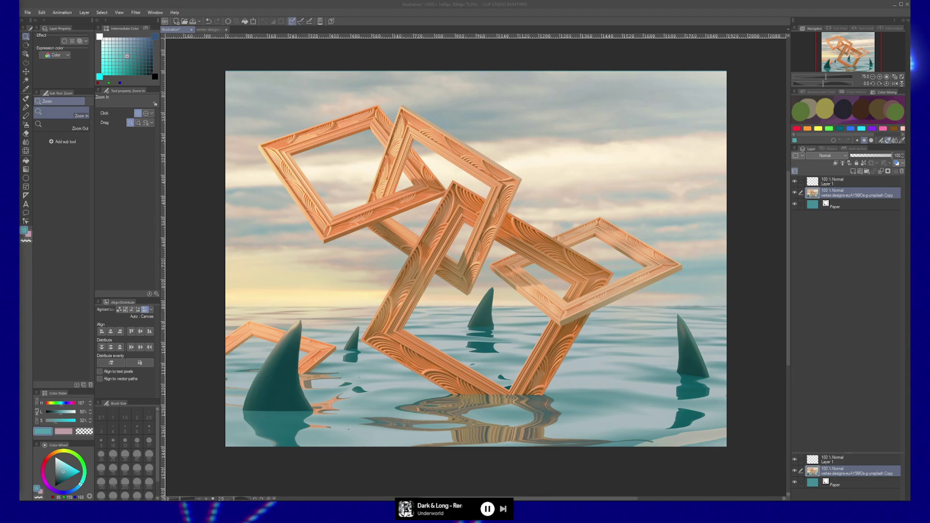
key("alt+bracketright")
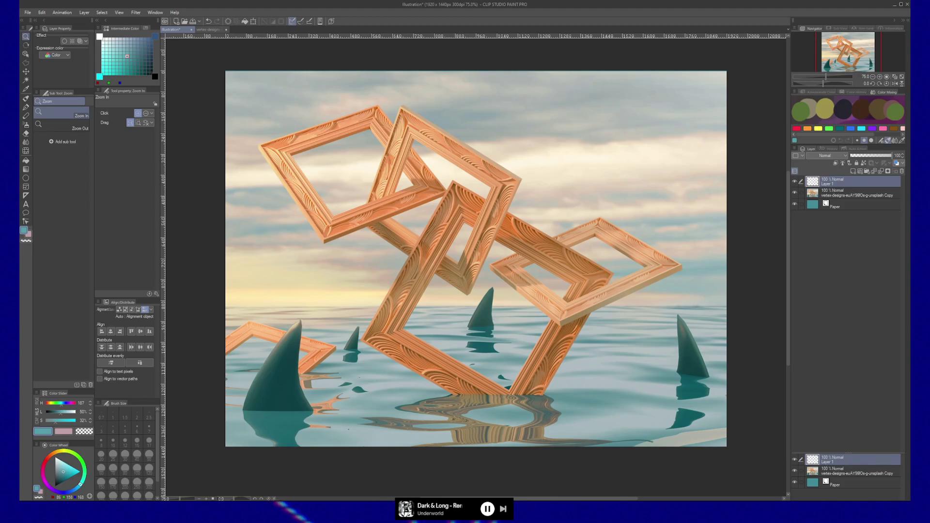
Draw a solid-filled rectangle strip across the full width of the canvas bottom.
left_click(26, 178)
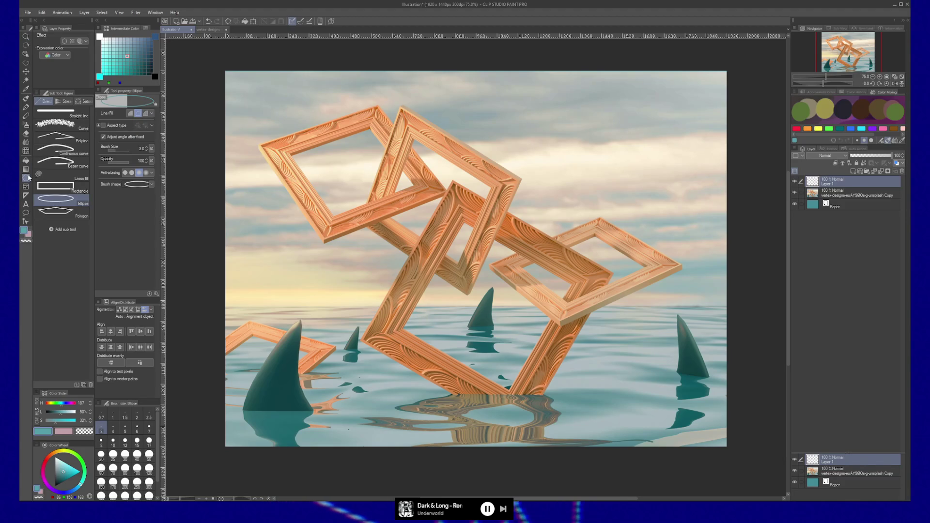
left_click(55, 187)
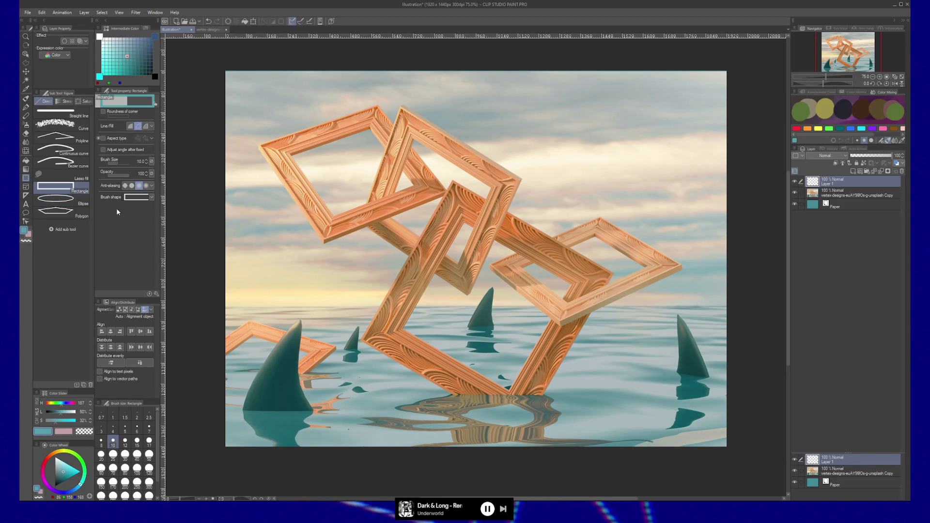
left_click(130, 126)
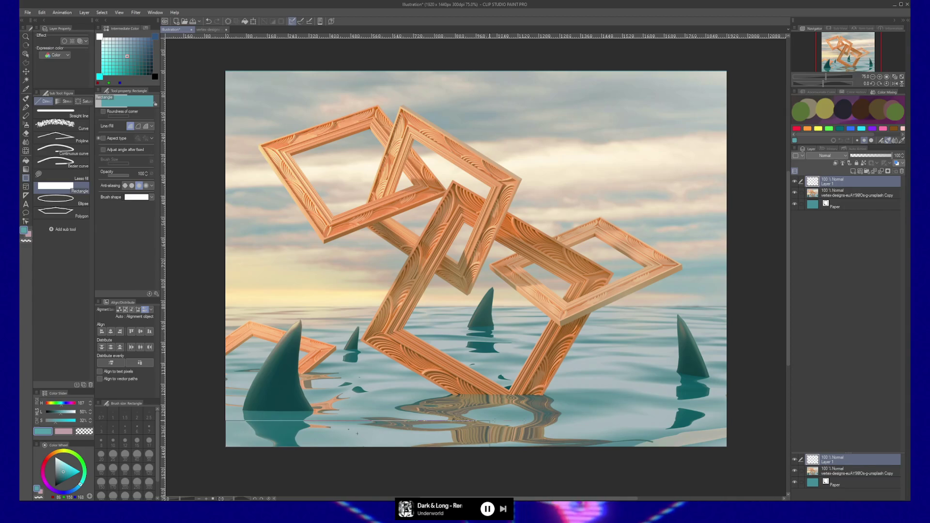
mouse_move(225, 447)
left_mouse_down()
mouse_move(752, 422)
mouse_move(726, 417)
left_mouse_up()
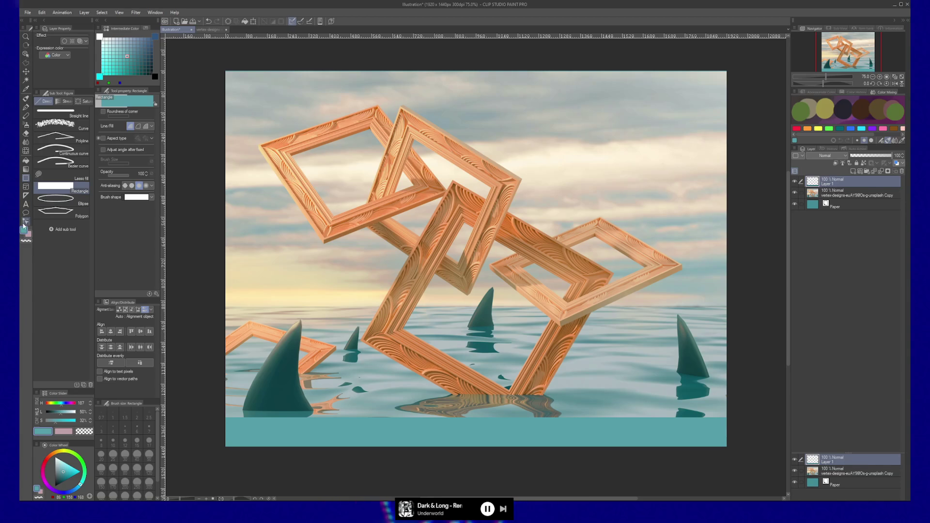
Cycle through the pen and pencil tools to reach the Fill tool.
key("p")
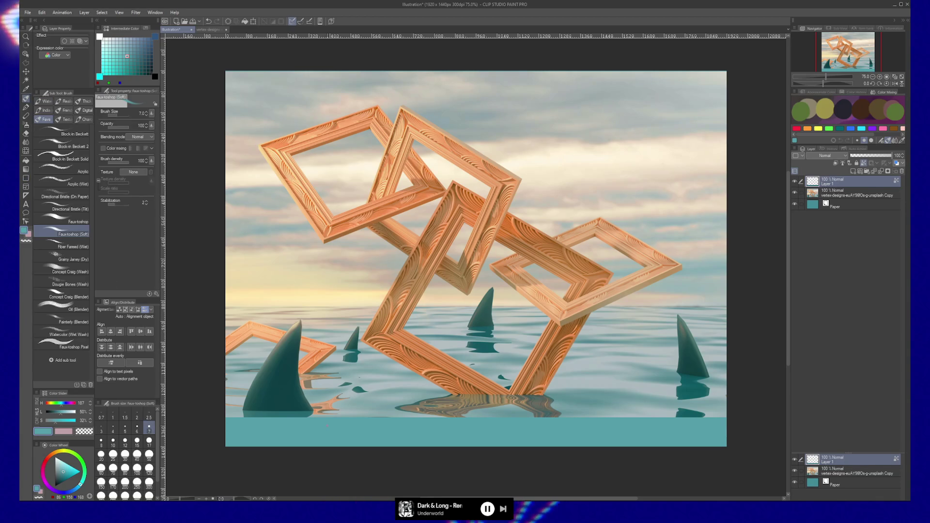
key("p")
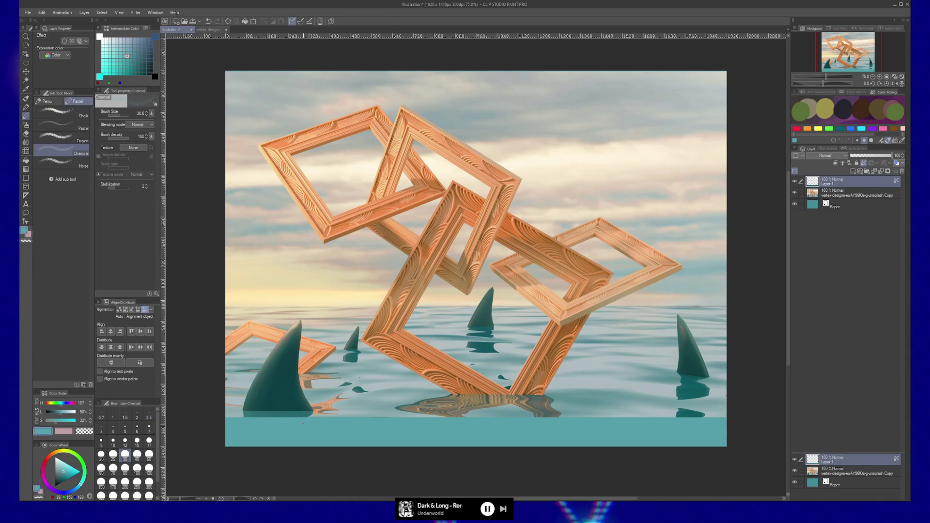
key("g")
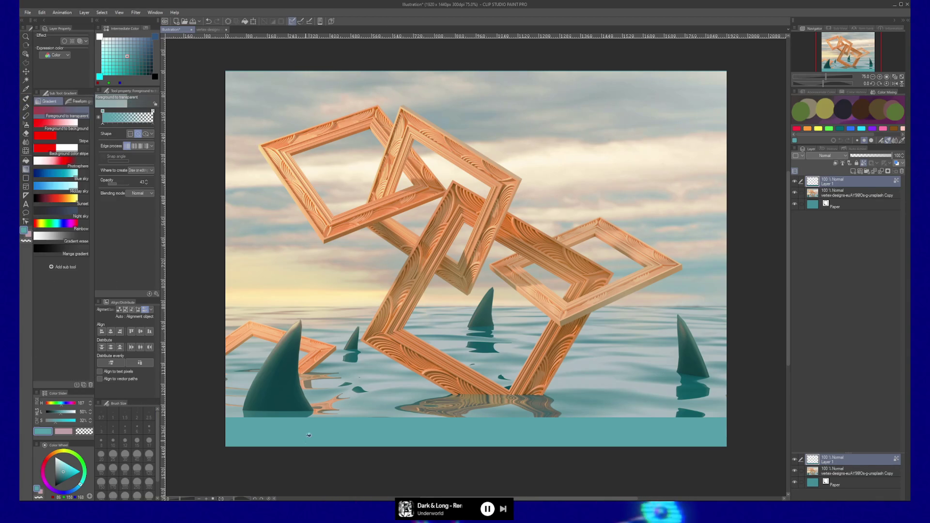
key("g")
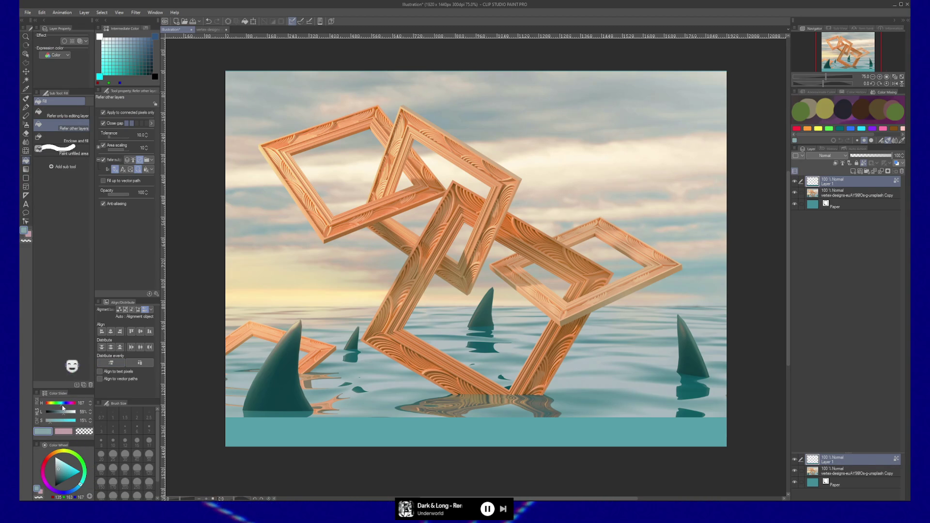
Refill the bottom strip, moving from grey-blue (hue 180, 10% saturation) to mauve hue 297 at 9% saturation.
left_click(60, 405)
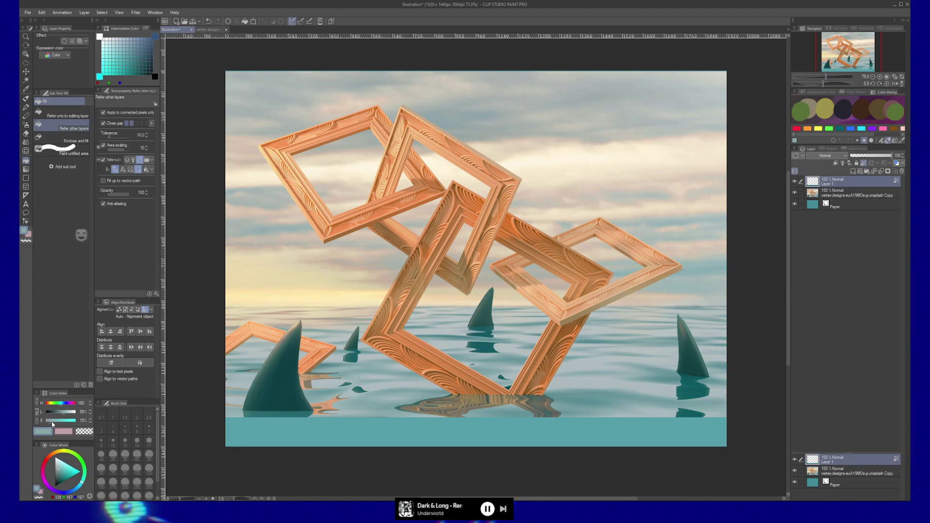
left_click_drag(50, 422, 49, 422)
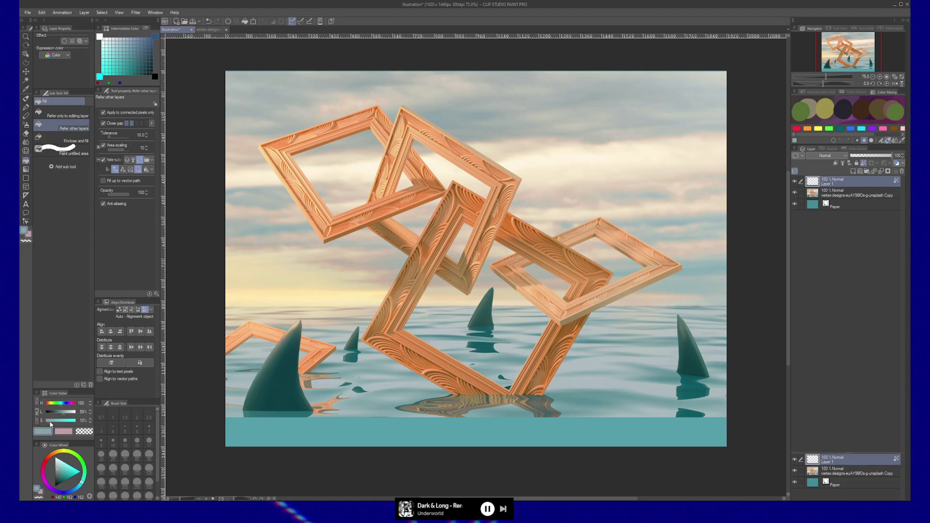
left_click(313, 431)
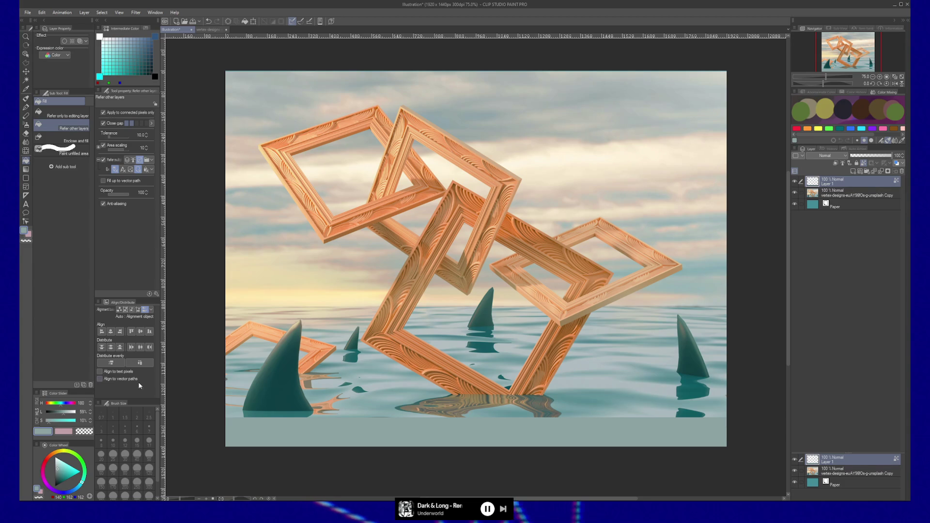
left_click(72, 406)
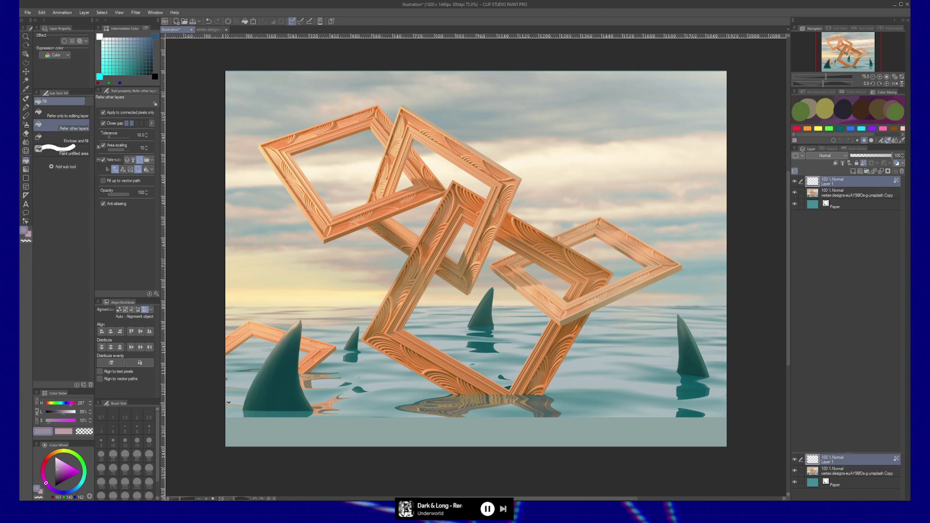
left_click(271, 431)
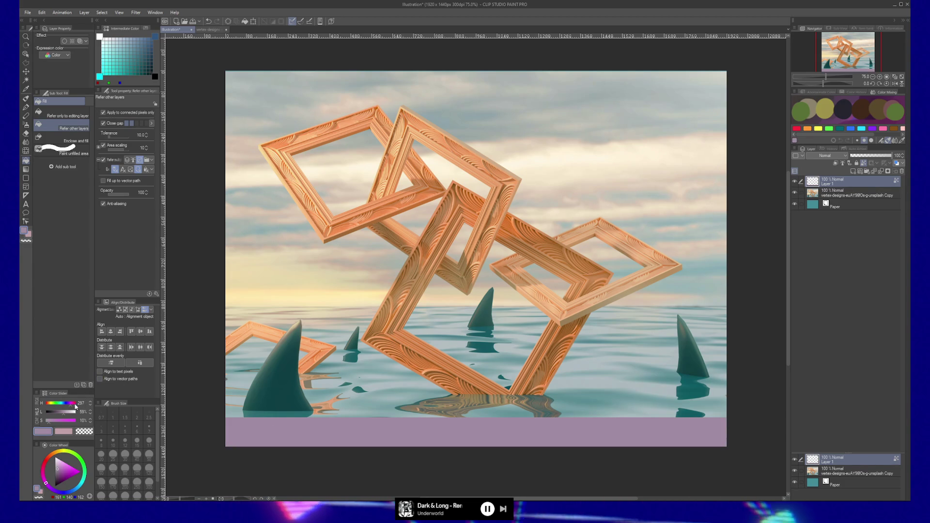
left_click(90, 423)
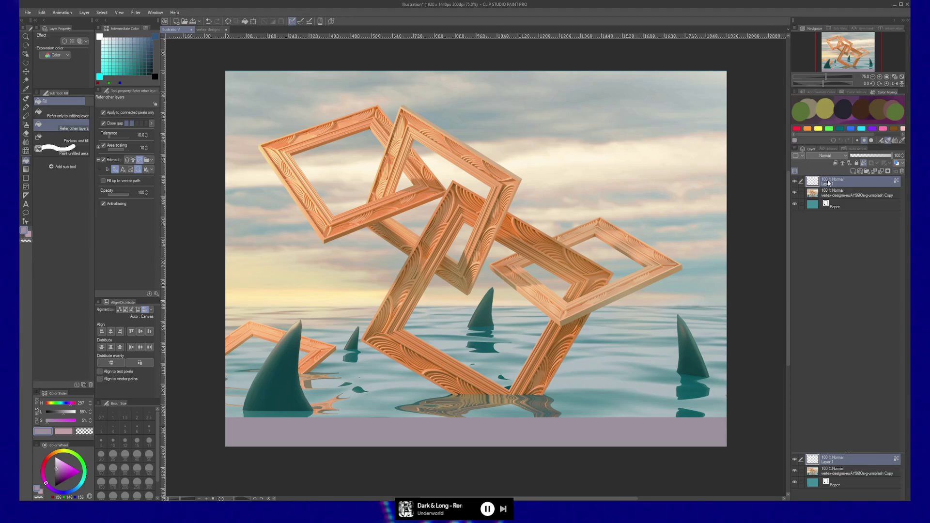
Zoom the canvas to about 90% and rename Layer 1 to 'taskbar base'.
key("slash")
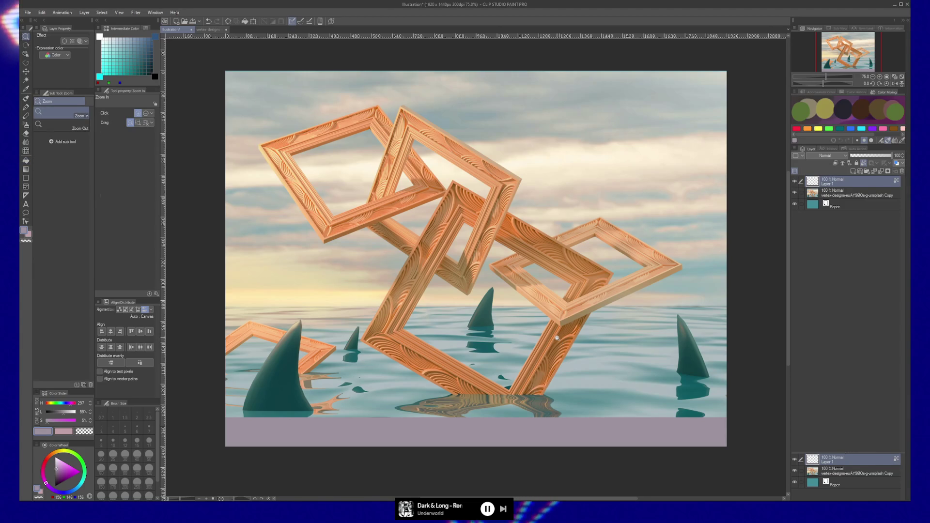
left_click_drag(561, 342, 548, 341)
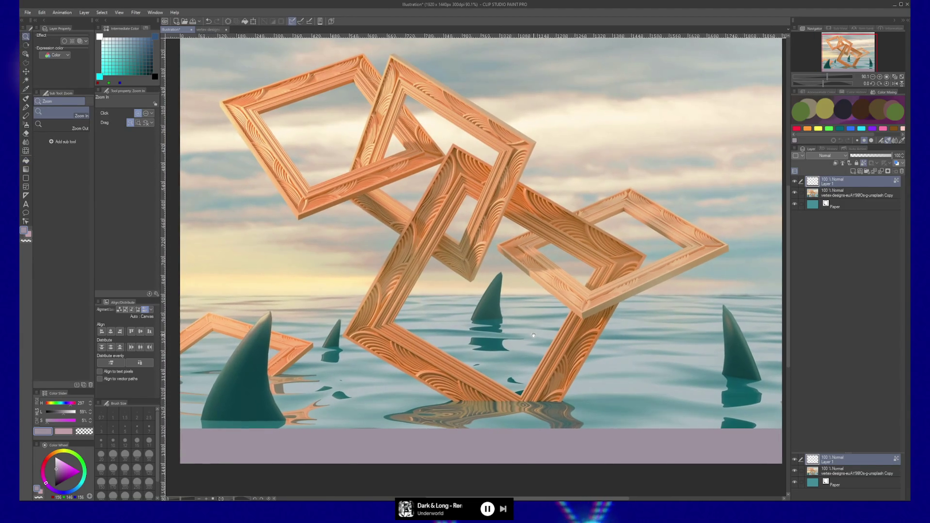
double_click(839, 181)
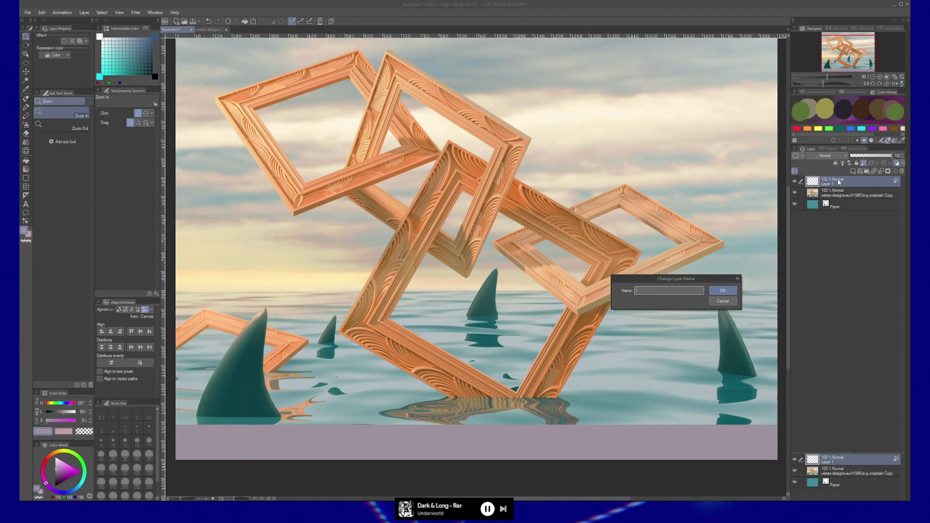
type("Unblur base")
key("Return")
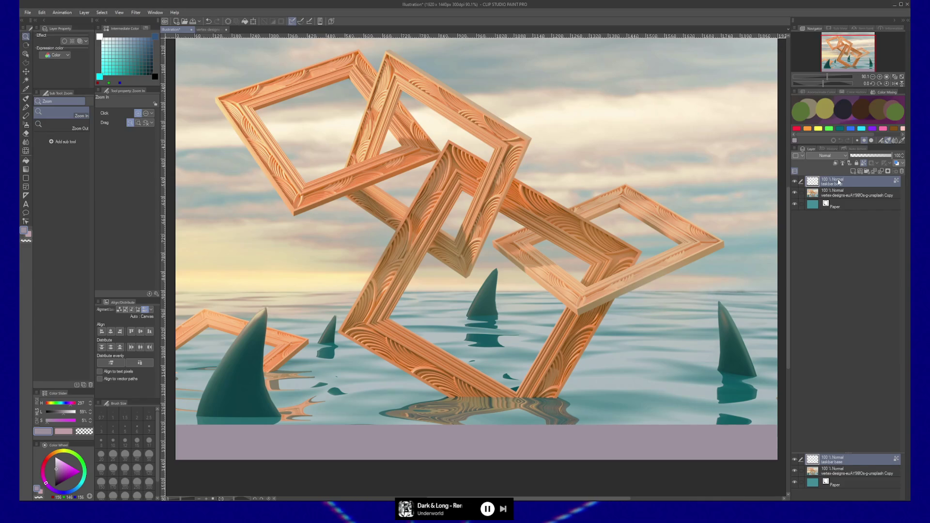
Put taskbar base in a new Folder 1 masked to the strip's selection, then reselect the layer.
key("ctrl+g")
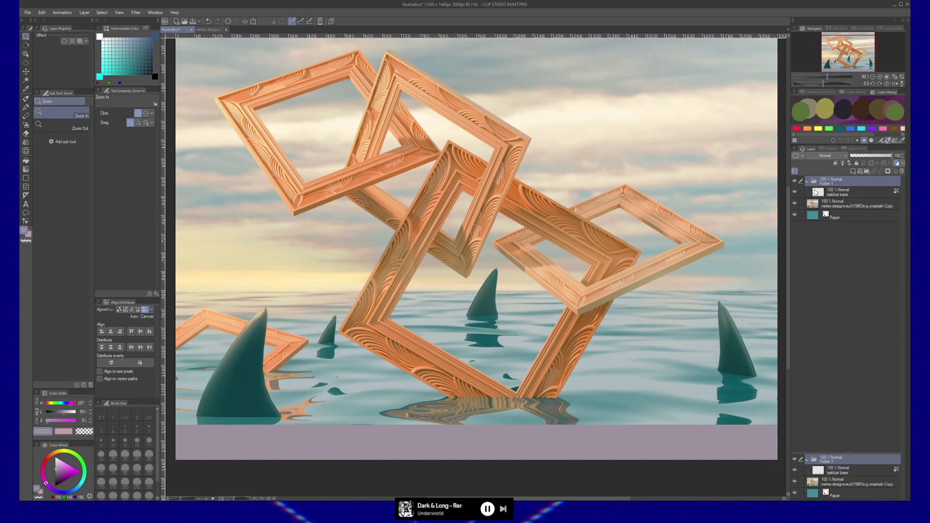
left_click(887, 171)
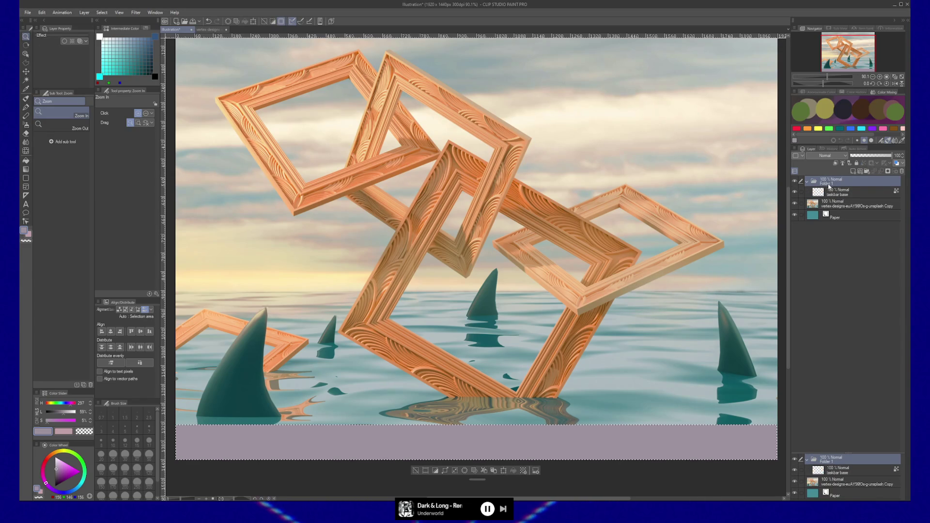
left_click(887, 172)
left_click(843, 195)
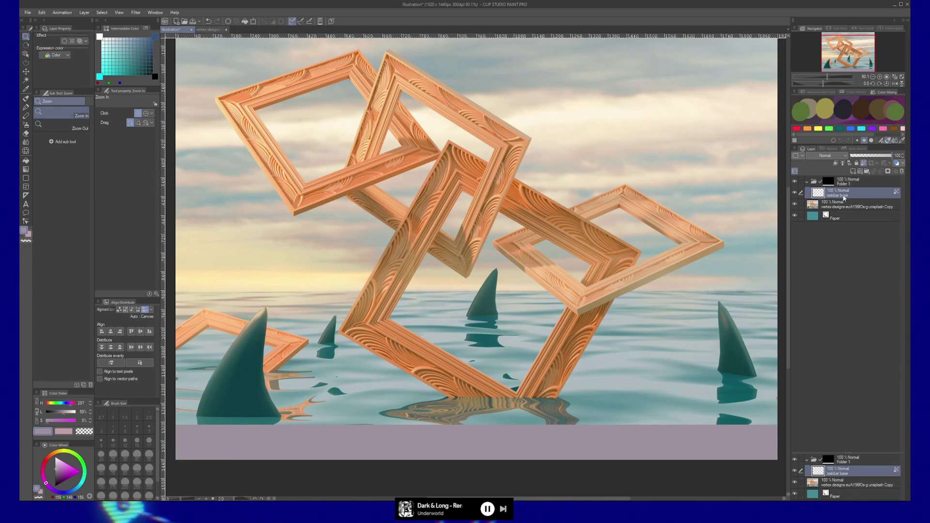
Add a new layer and set up a linear gradient with the colour darkened to 52% lightness.
key("ctrl+shift+n")
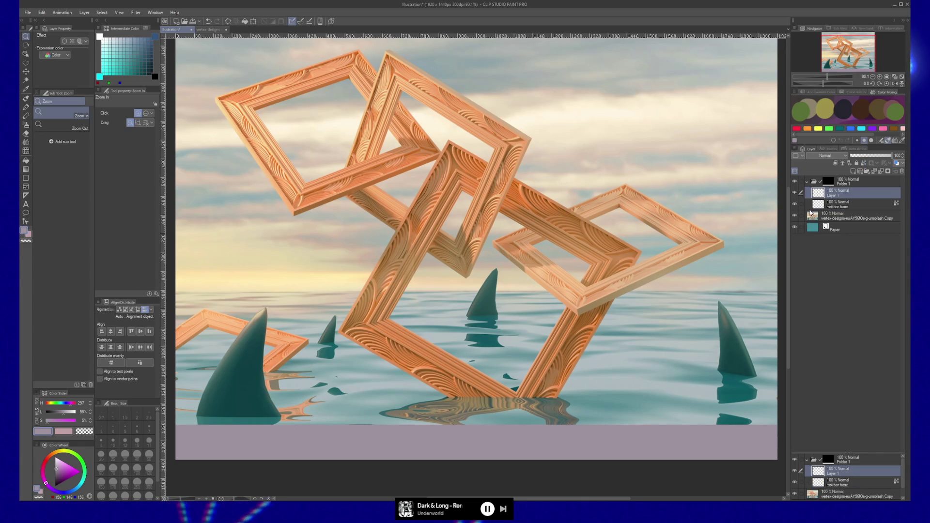
key("g")
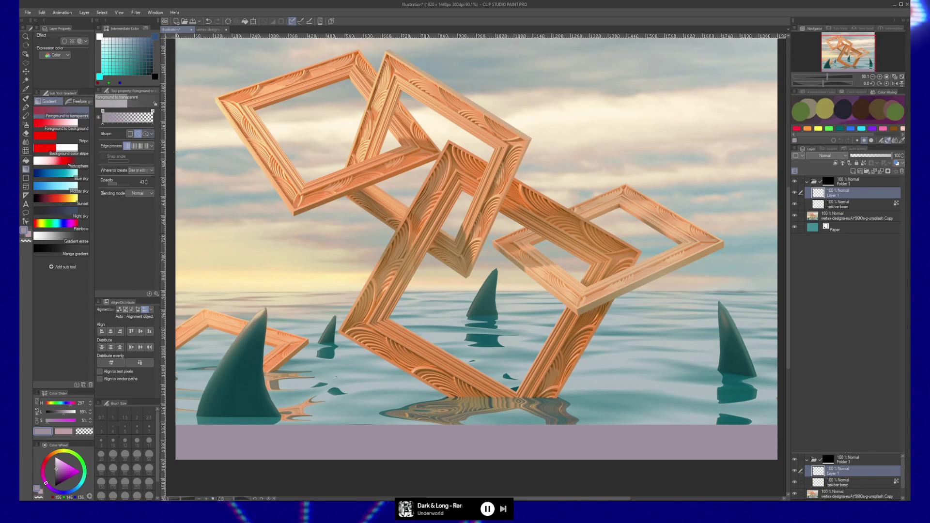
left_click(131, 135)
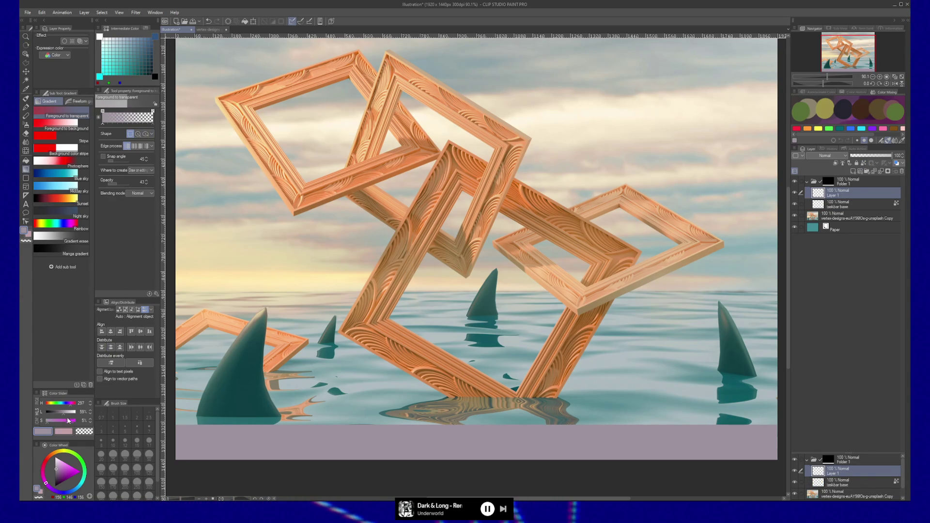
left_click(90, 414)
left_click(90, 414)
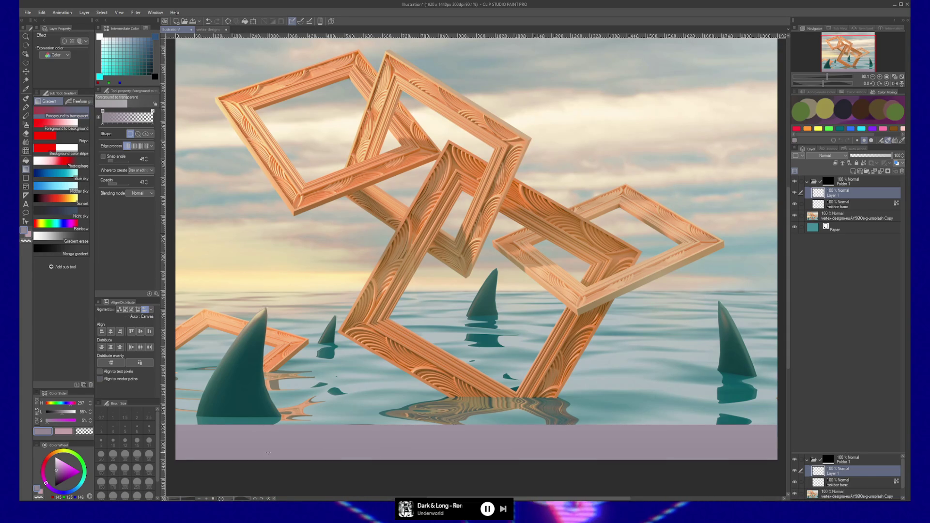
left_click(90, 414)
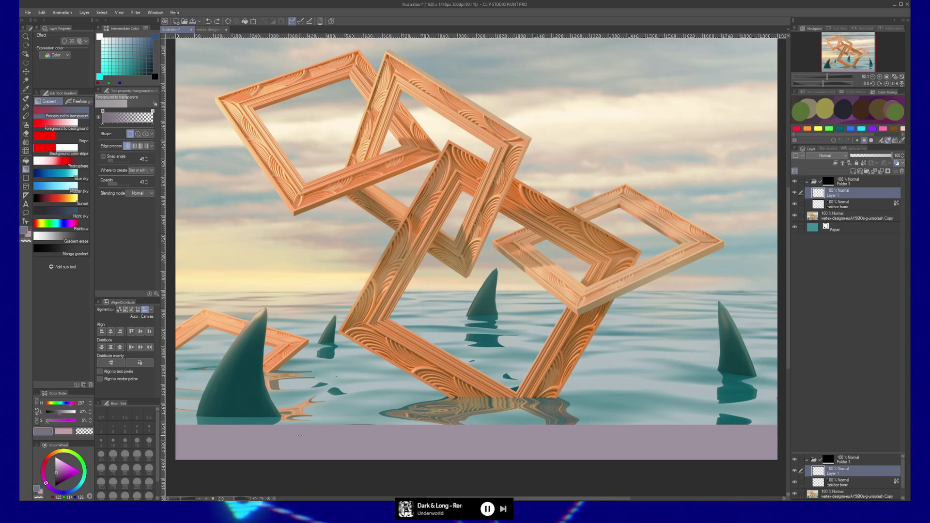
Lay a vertical gradient over the bottom strip, retrying several times until it darkens slightly.
mouse_move(350, 458)
left_mouse_down()
mouse_move(351, 403)
mouse_move(353, 411)
left_mouse_up()
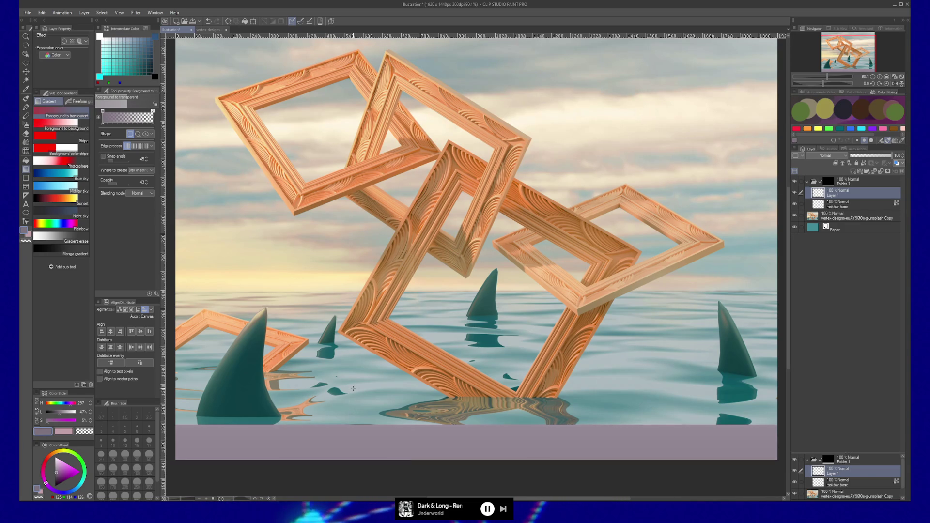
key("ctrl+z")
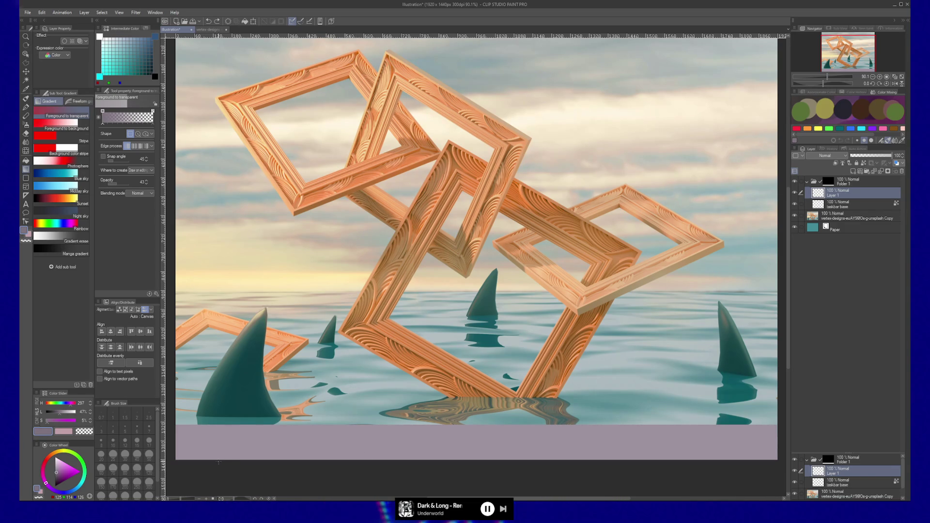
left_click_drag(610, 362, 609, 362)
key("ctrl+z")
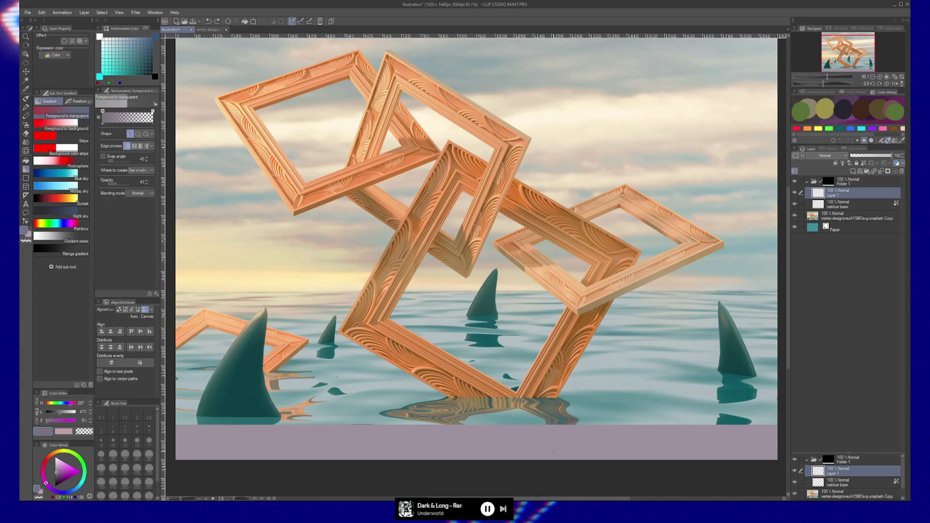
left_click_drag(590, 458, 585, 426)
key("ctrl+z")
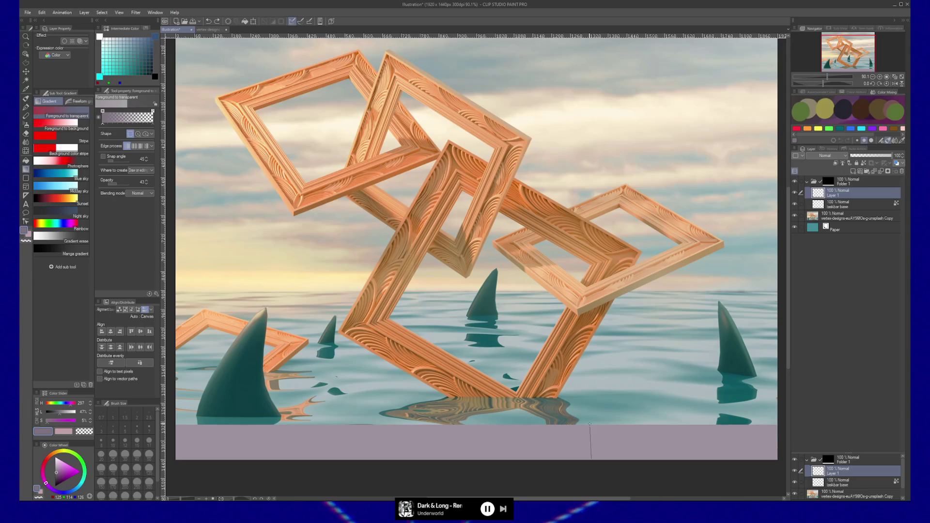
left_click_drag(589, 424, 590, 424)
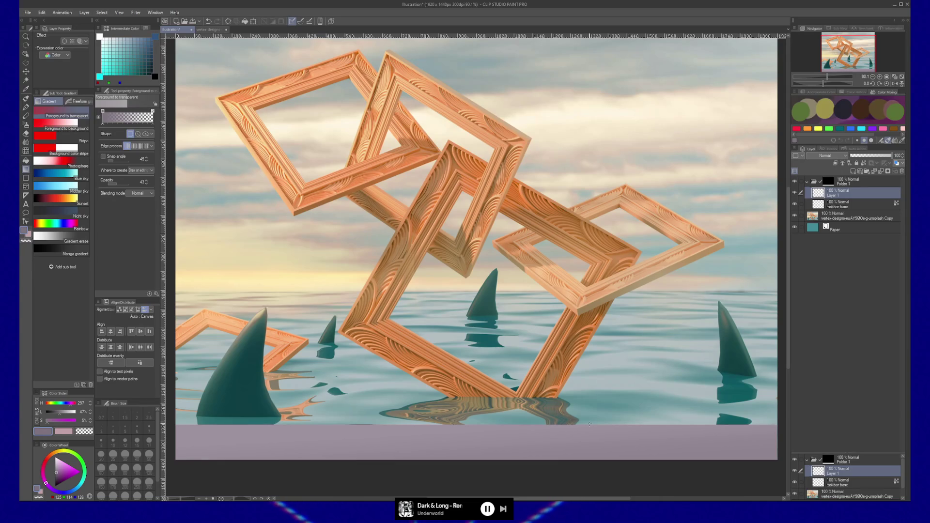
key("ctrl+z")
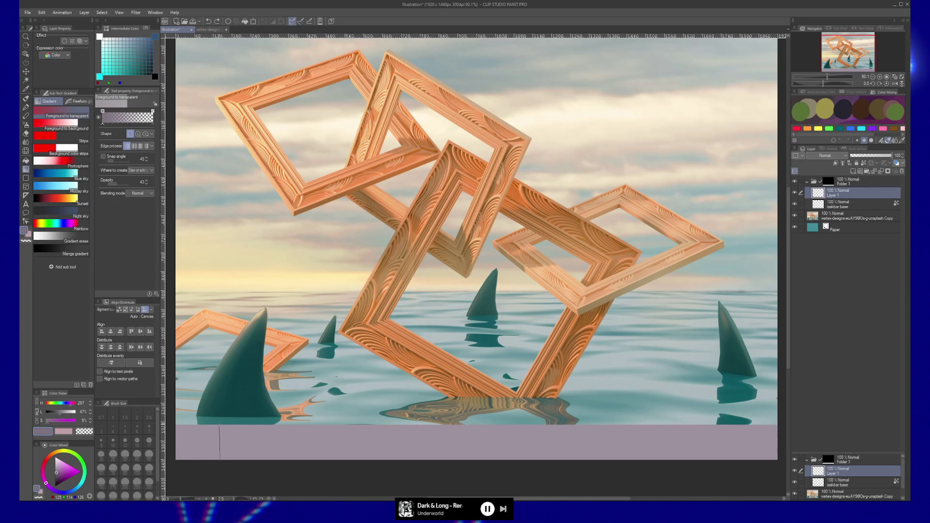
left_click_drag(218, 424, 219, 424)
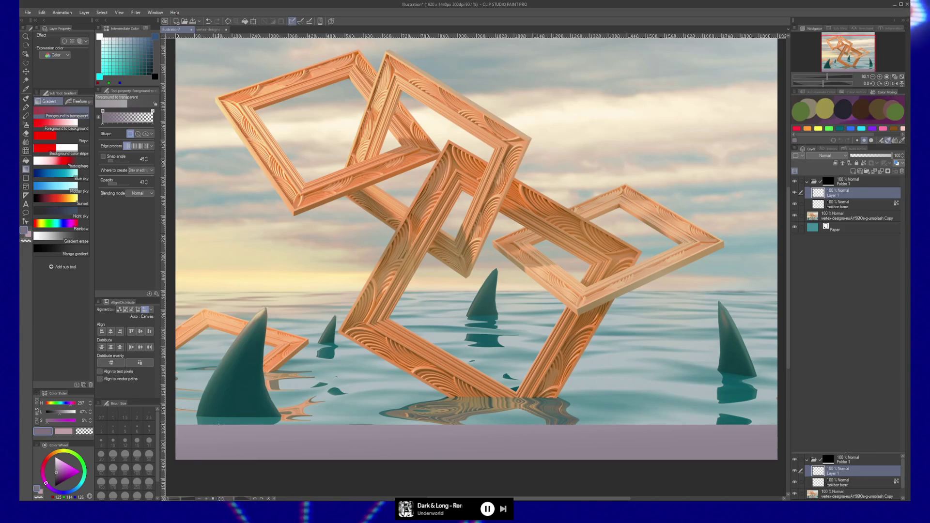
key("k")
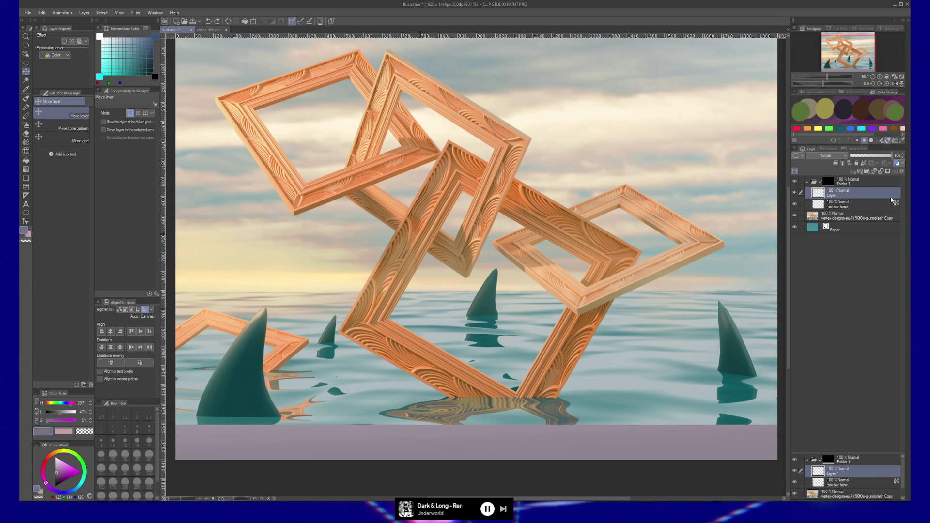
Add a layer mask to Layer 1 and stretch Folder 1's band slightly wider to the right.
left_click(887, 171)
mouse_move(697, 452)
left_mouse_down()
mouse_move(656, 424)
mouse_move(574, 334)
mouse_move(630, 368)
mouse_move(602, 423)
mouse_move(552, 365)
mouse_move(526, 366)
left_mouse_up()
key("b")
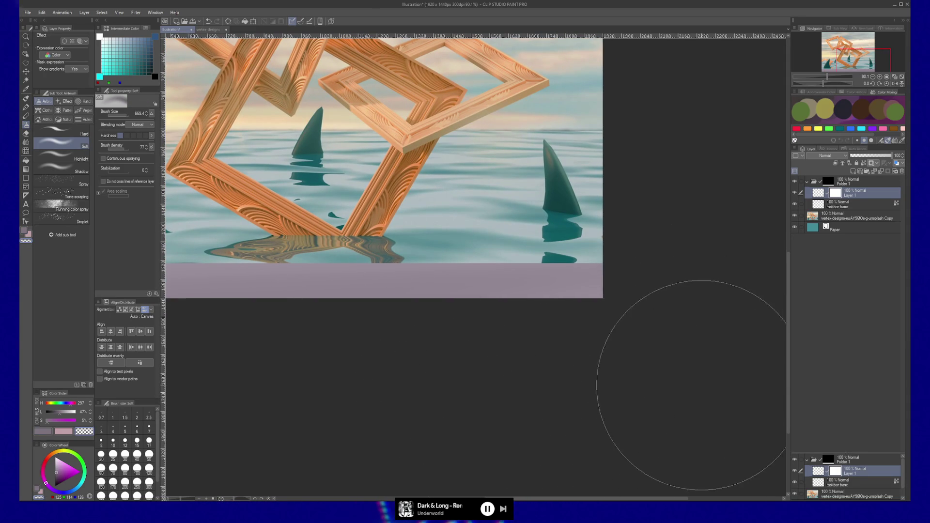
left_click(830, 184)
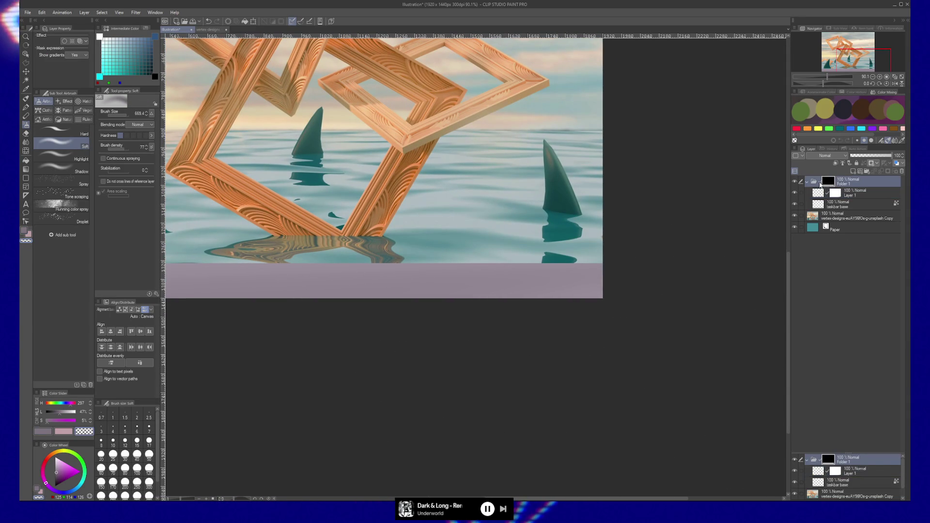
key("ctrl+t")
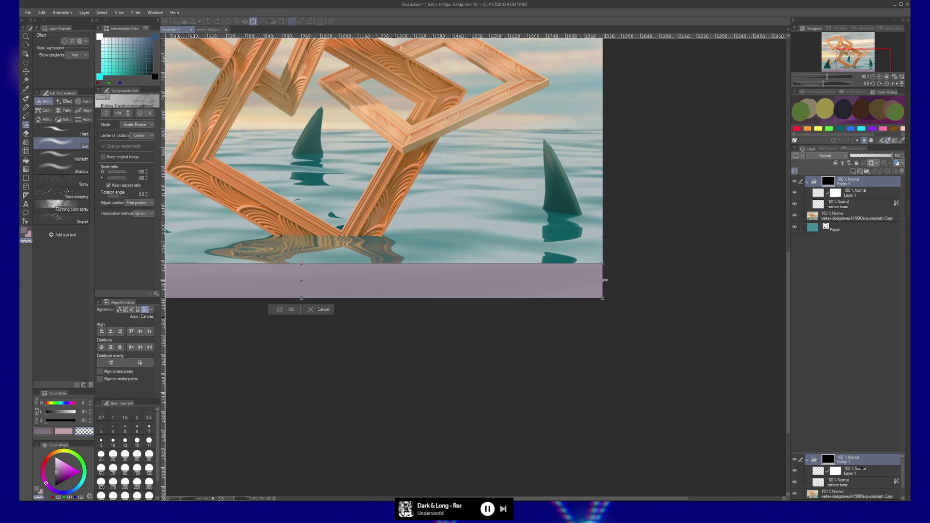
left_click_drag(605, 280, 608, 280)
key("Return")
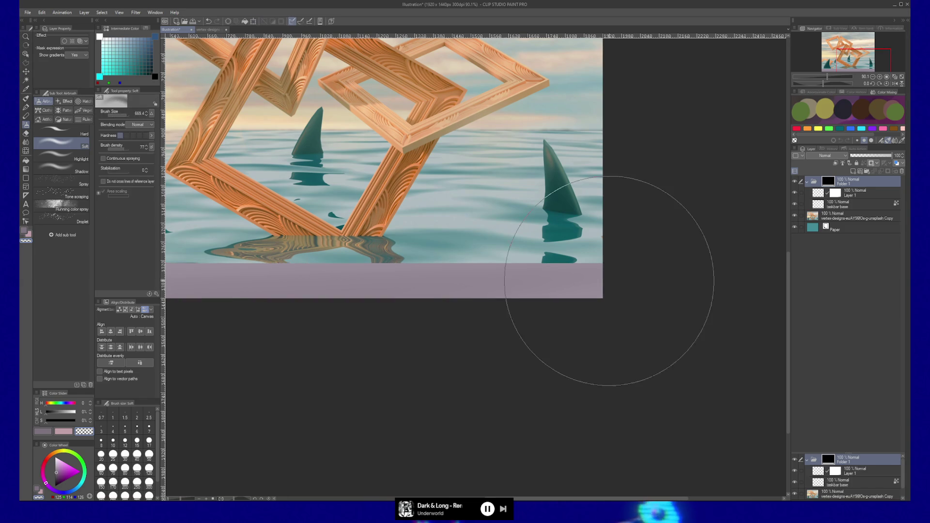
Zoom in on the band's right end and start transforming the taskbar base layer.
mouse_move(251, 335)
left_mouse_down()
mouse_move(513, 324)
mouse_move(380, 321)
left_mouse_up()
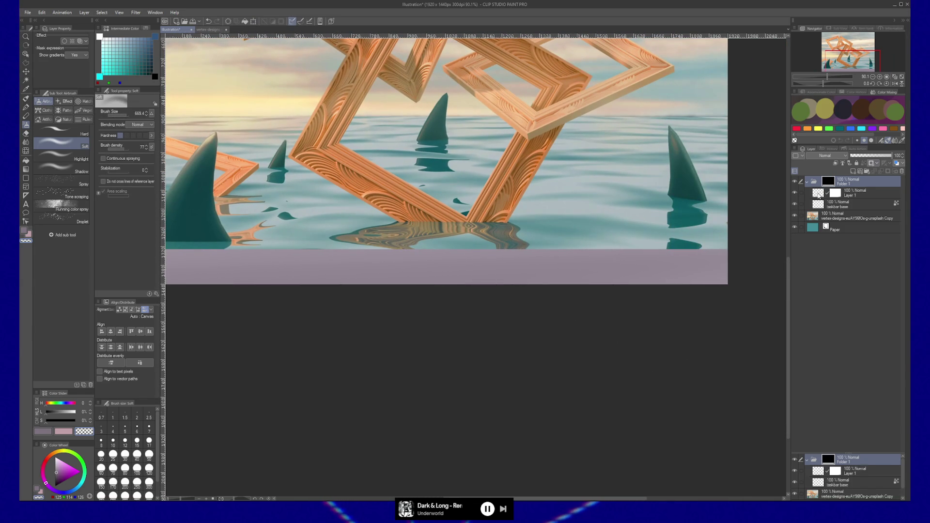
left_click_drag(623, 266, 720, 261)
left_click(619, 263)
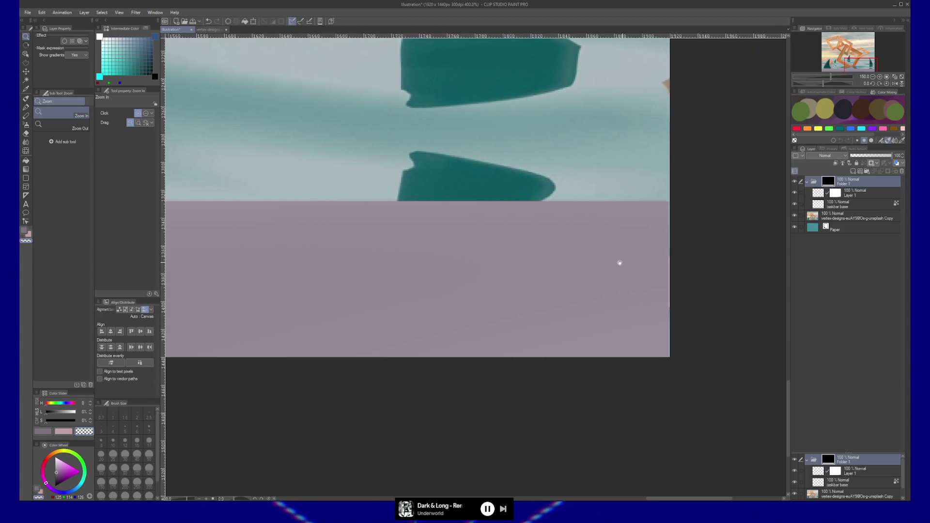
left_click(819, 204)
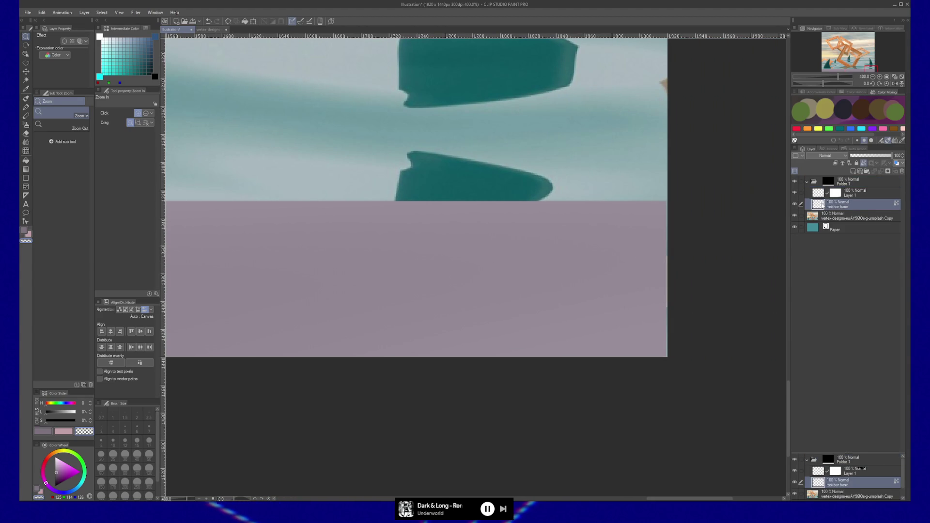
key("ctrl+t")
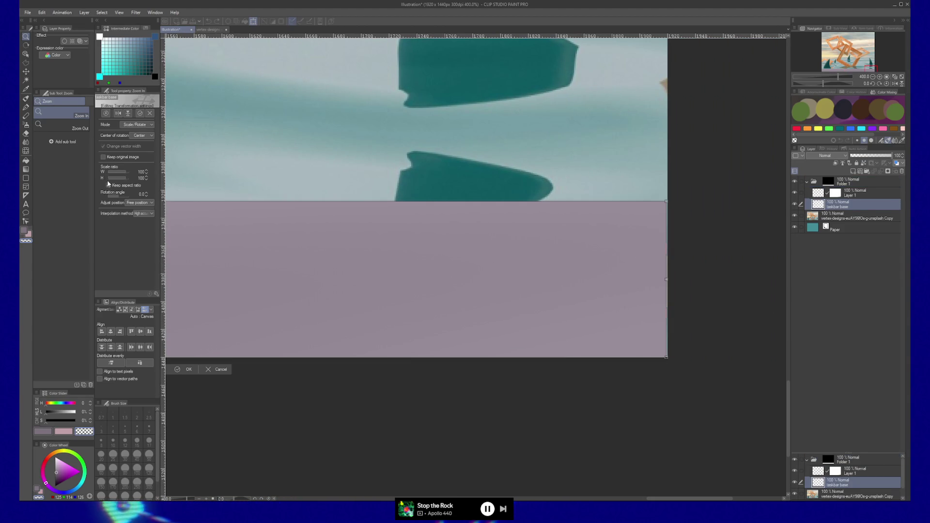
Stretch the taskbar base band to the right edge without keeping aspect ratio, then zoom out to the full canvas.
left_click(107, 183)
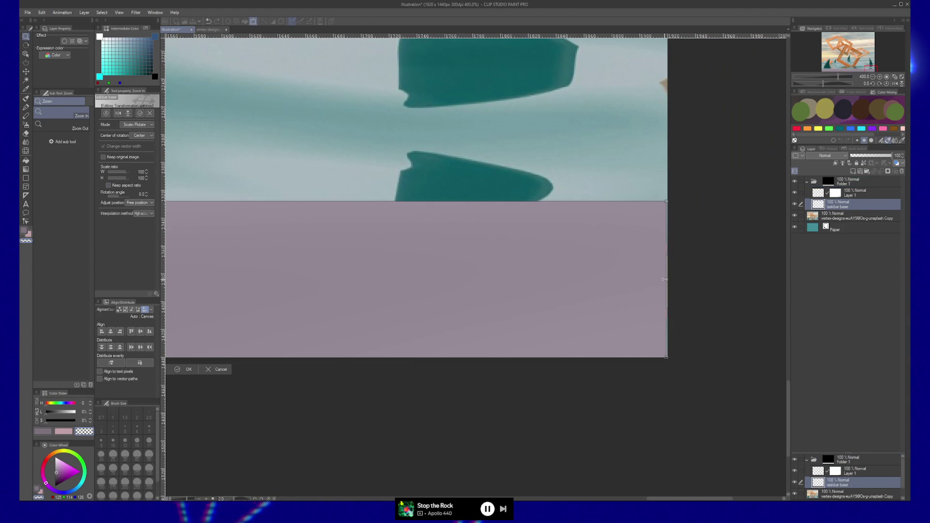
key("Return")
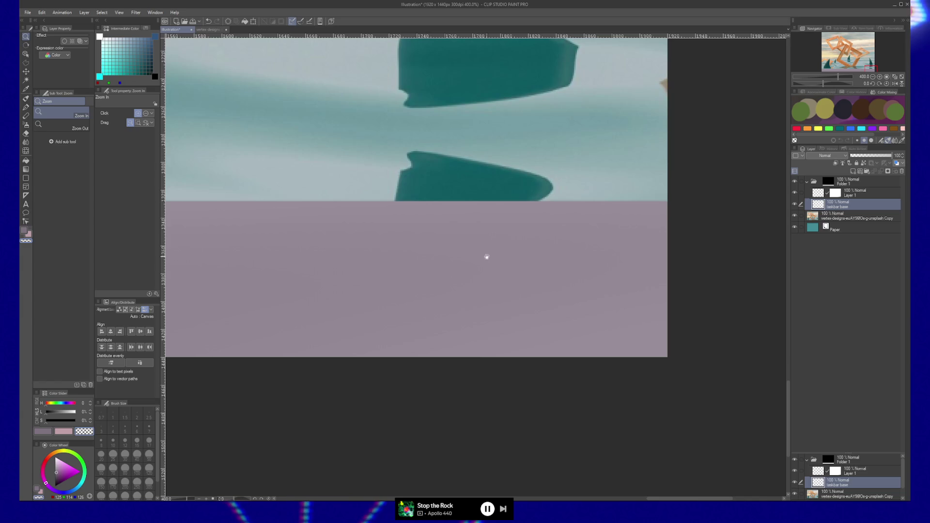
scroll(486, 257, "down", 5)
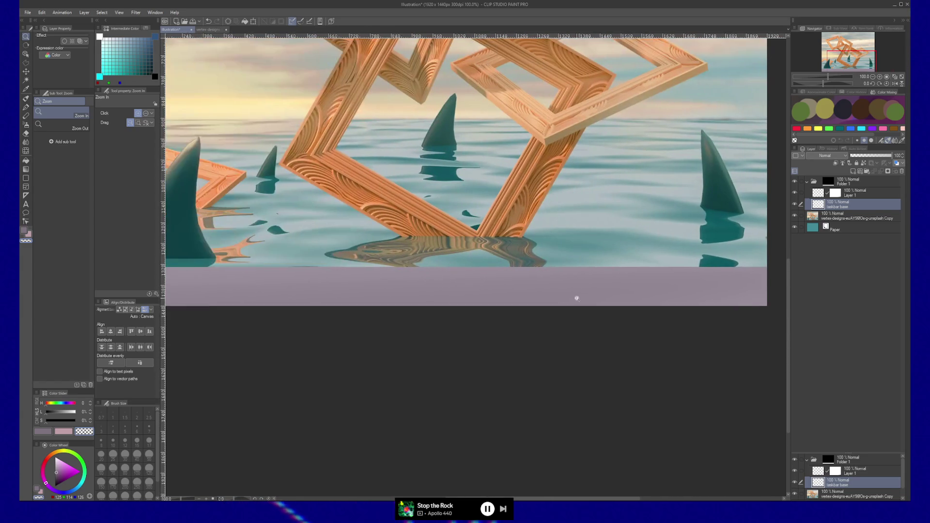
scroll(576, 297, "down", 8)
scroll(531, 298, "up", 8)
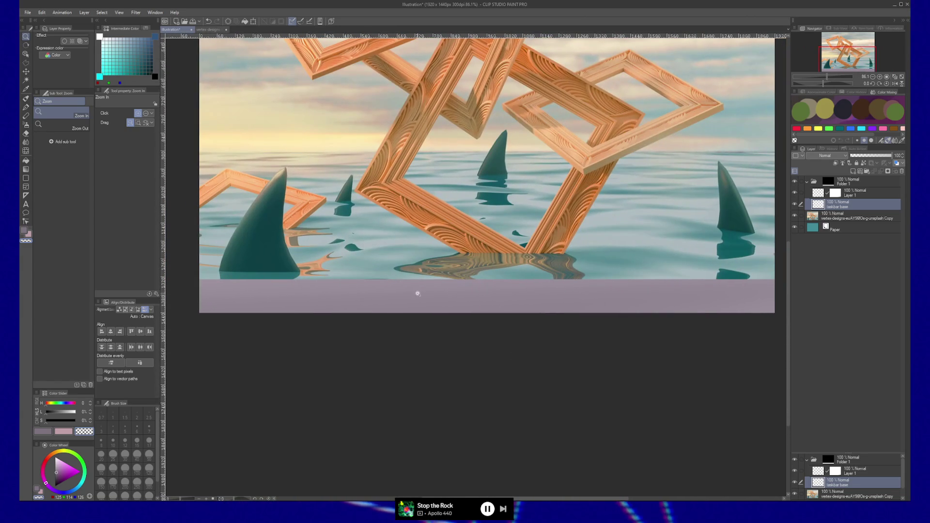
scroll(436, 290, "down", 1)
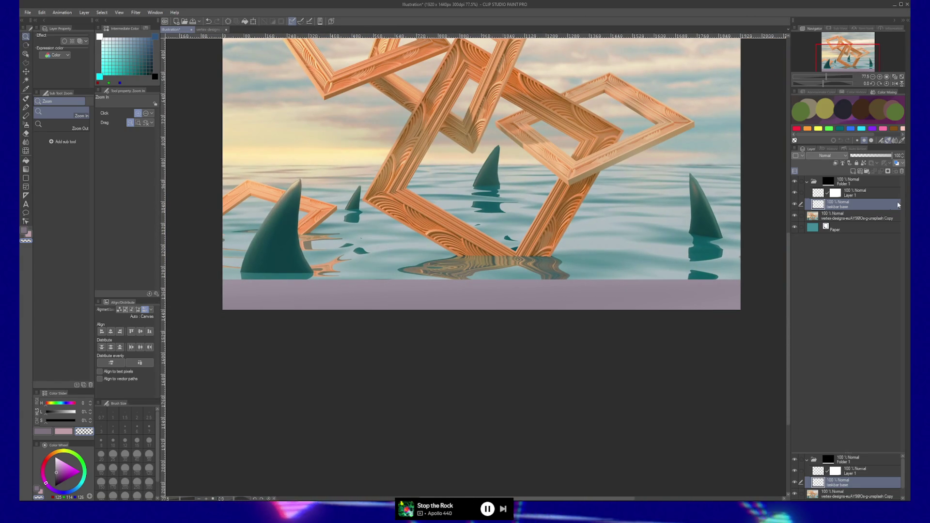
Duplicate taskbar base and fill the bottom band with dark grey at about 17% lightness.
key("ctrl+j")
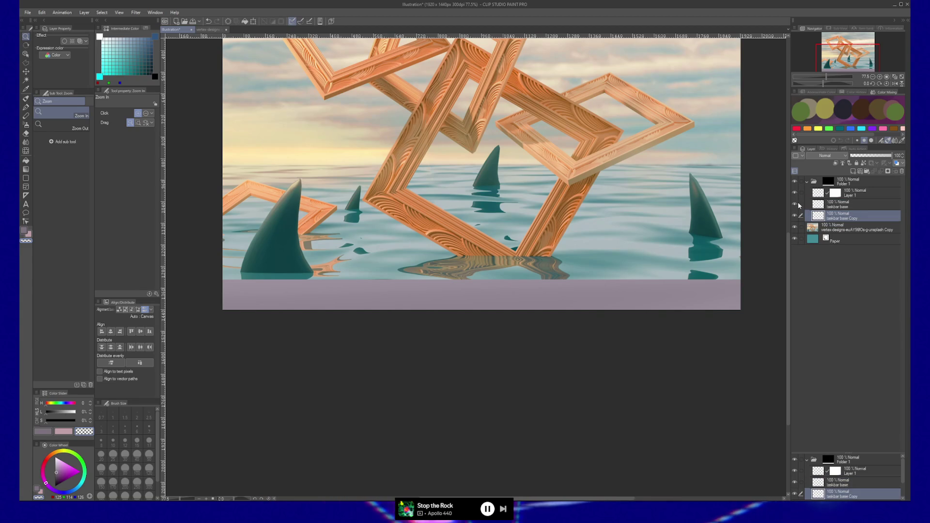
left_click(52, 412)
left_click_drag(52, 413, 51, 413)
key("g")
key("g")
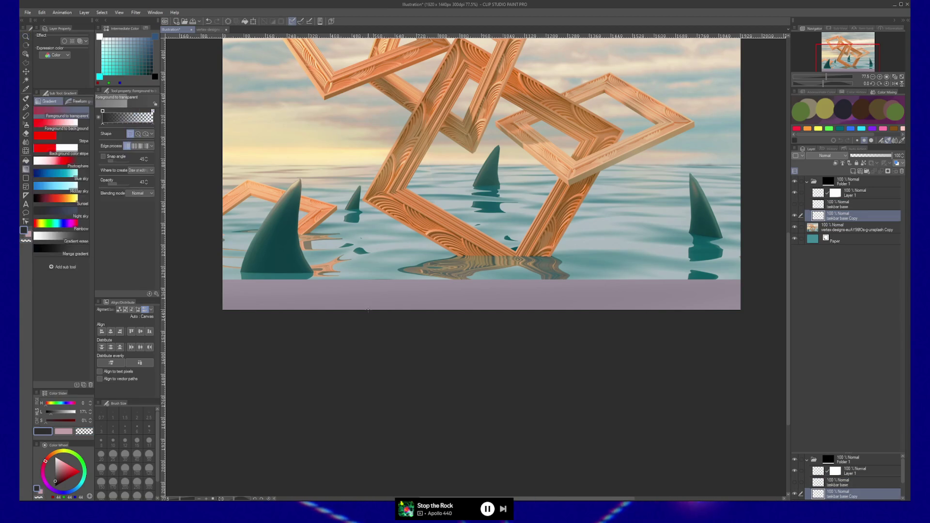
left_click(374, 296)
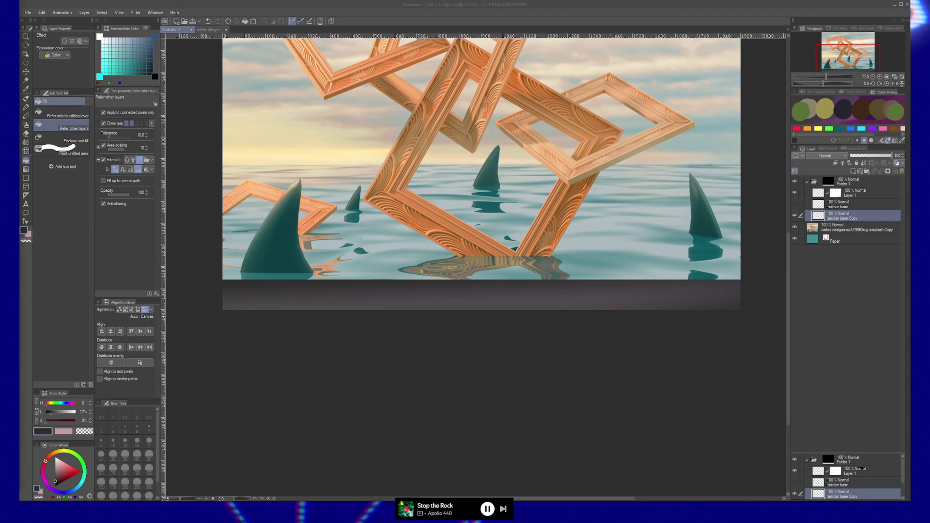
Unhide and select taskbar base, then add an empty Layer 2 above it.
left_click(795, 205)
left_click(841, 208)
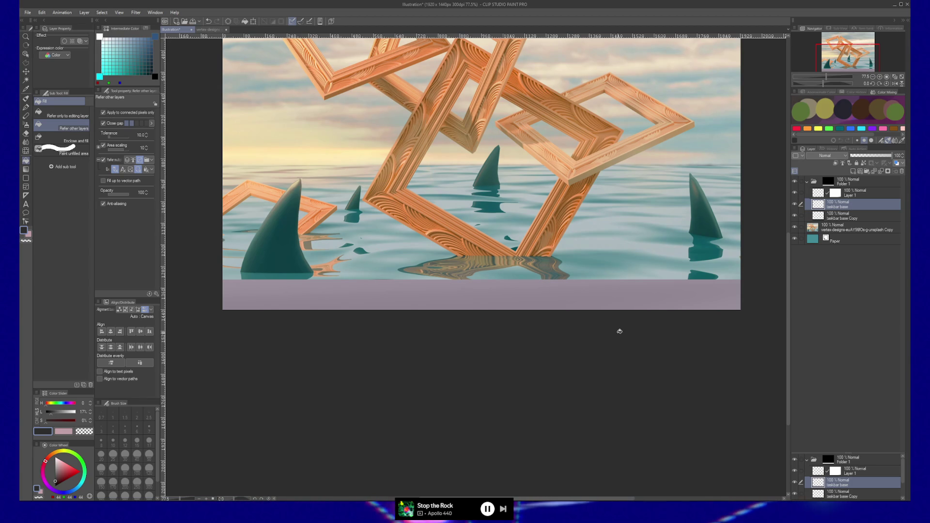
left_click(860, 172)
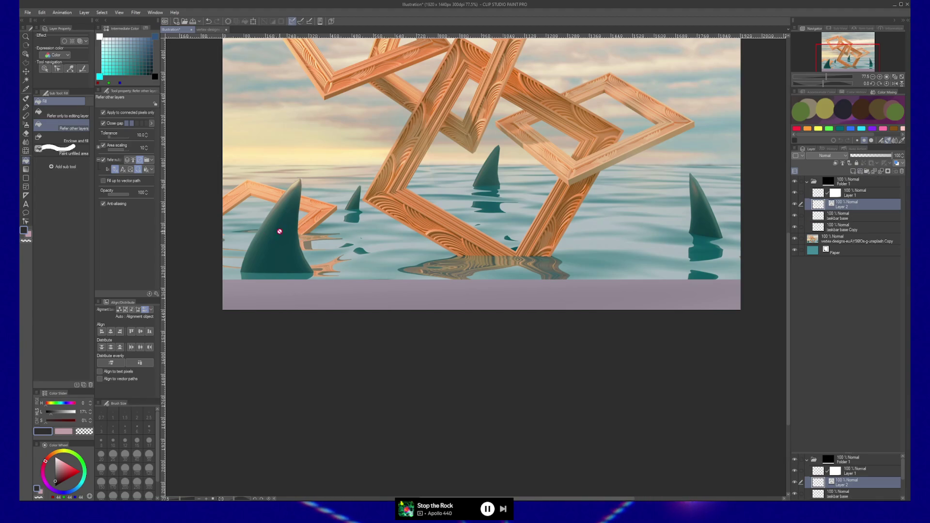
key("b")
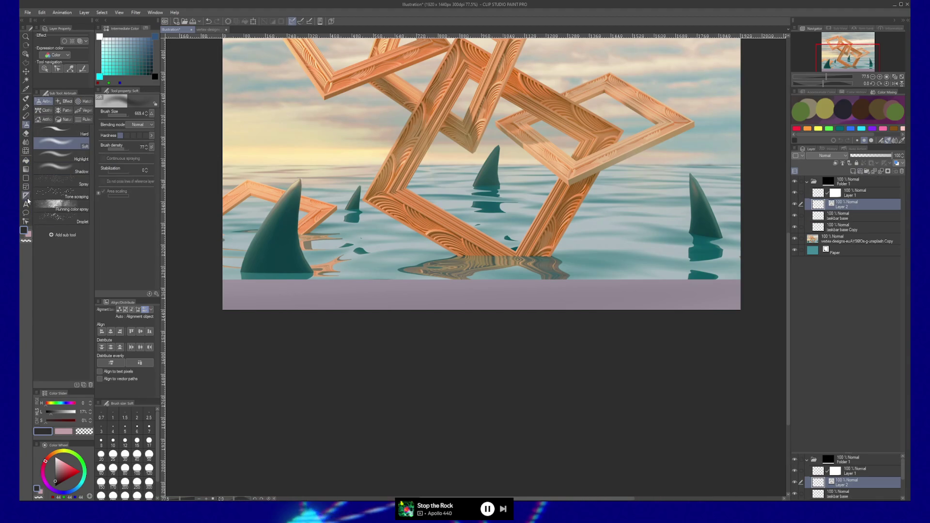
Try the Figure polygon, polyline, continuous curve and rectangle sub tools, ending on Selection area Polyline.
left_click(29, 178)
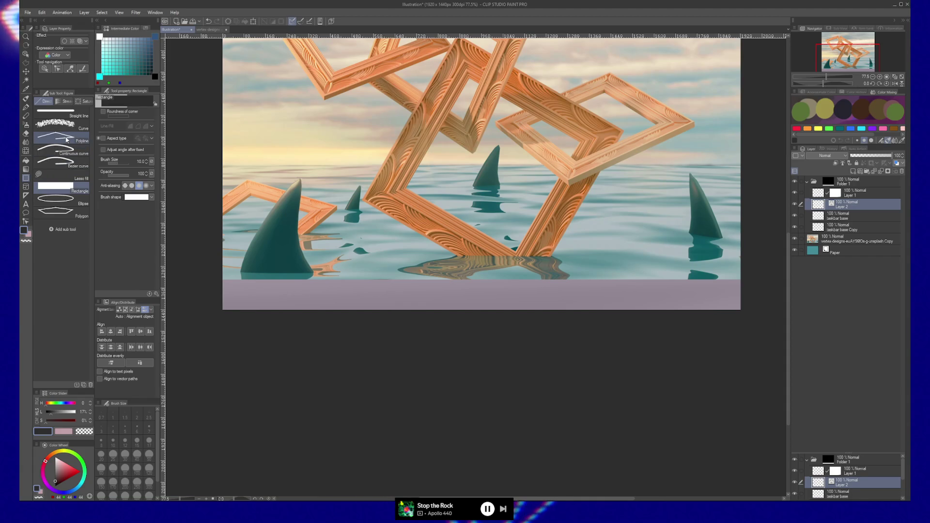
scroll(289, 322, "up", 1)
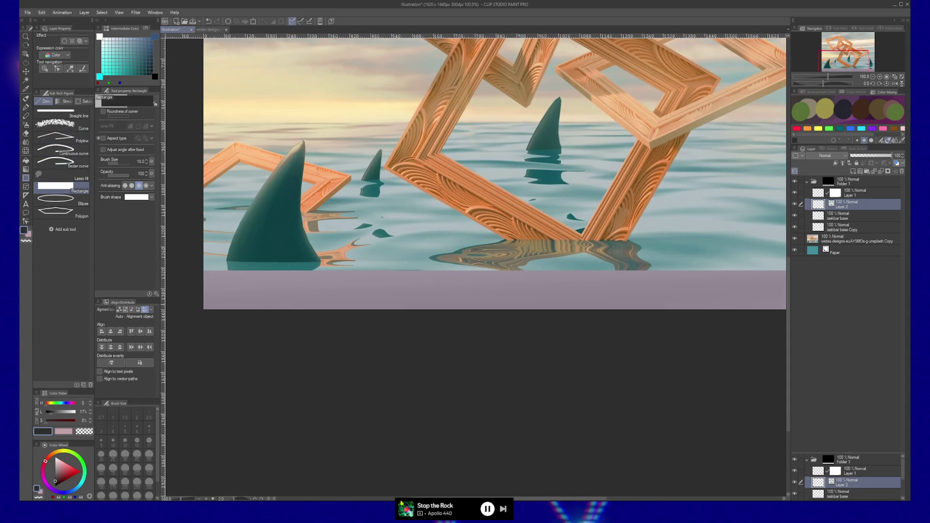
scroll(289, 322, "up", 1)
left_click(66, 214)
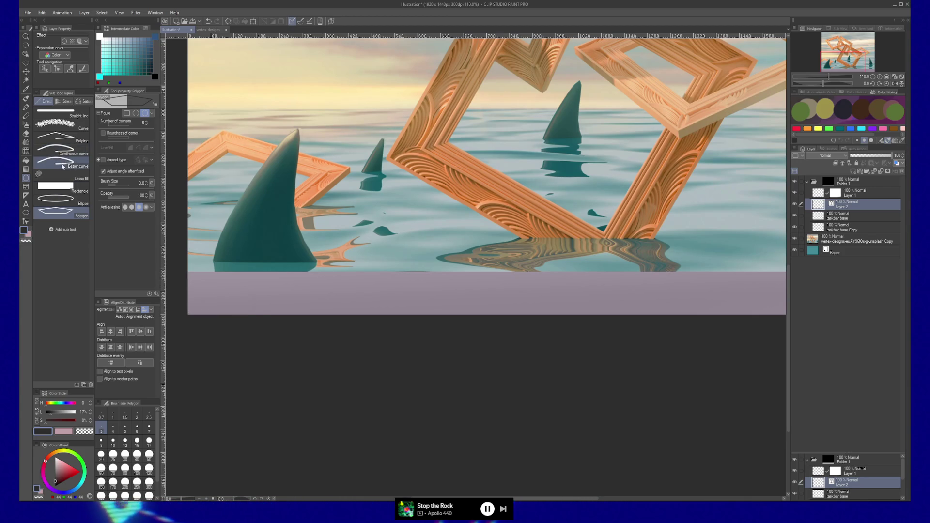
left_click(68, 139)
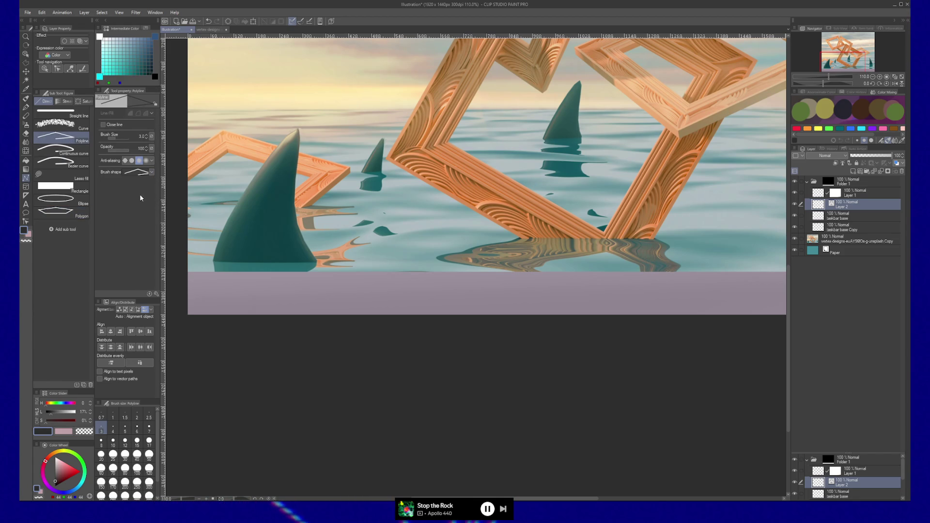
left_click(63, 150)
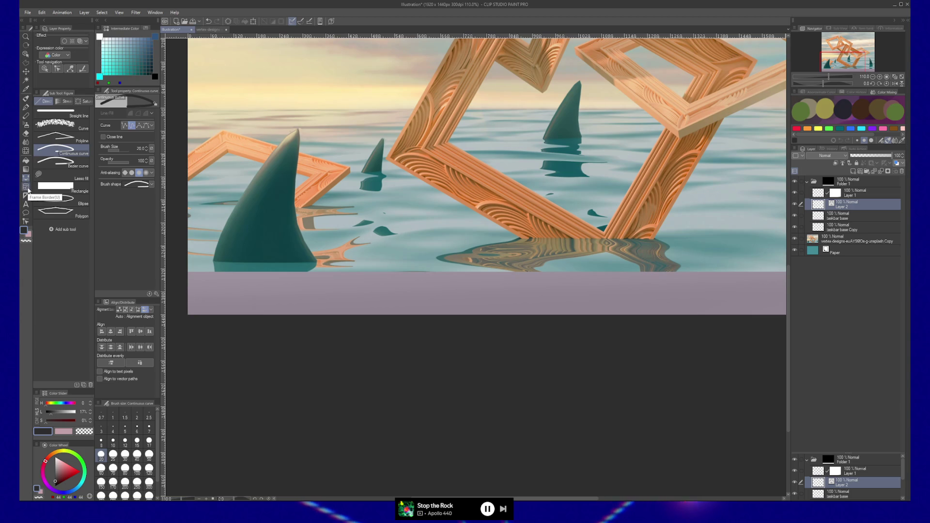
left_click(65, 180)
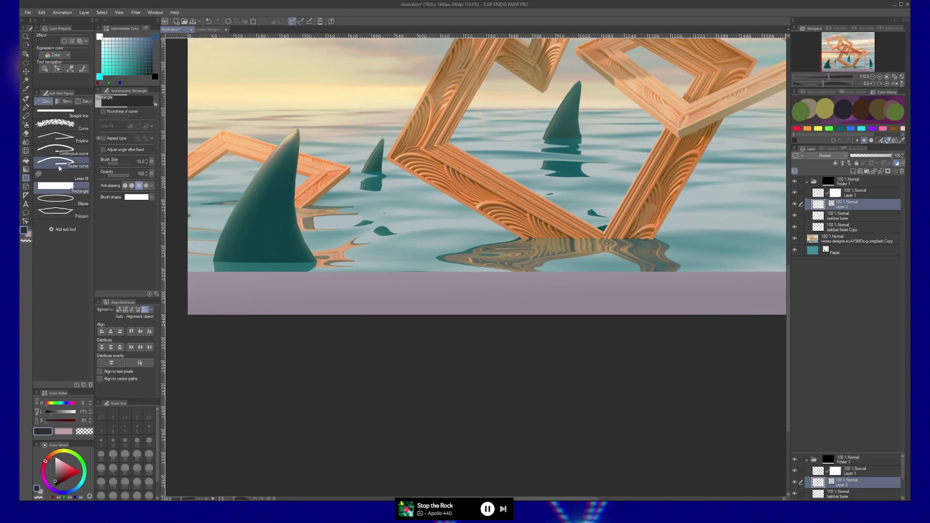
left_click(26, 63)
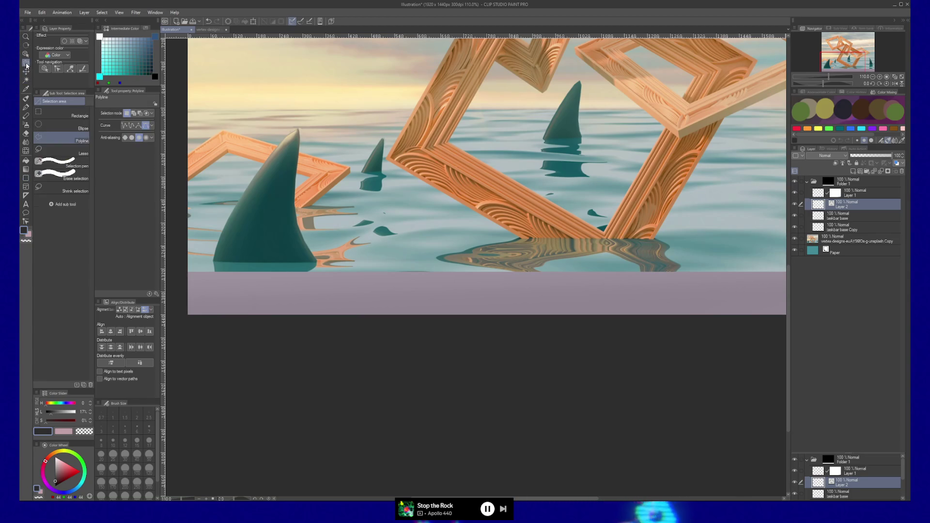
Choose the Rectangle sub tool in the Selection area panel for Layer 2.
left_click(60, 117)
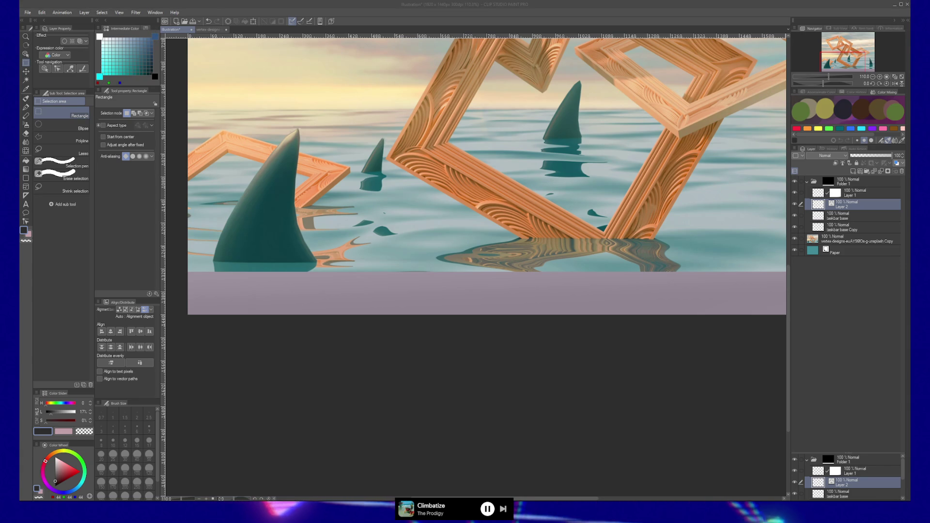
Switch to the Polyline selection sub tool in straight-line mode and place some trial corner points.
left_click(228, 283)
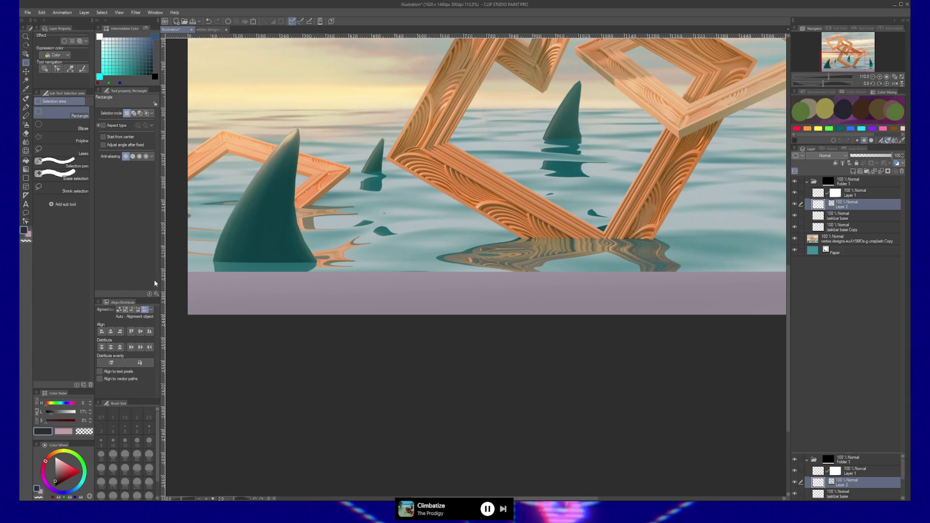
left_click(52, 140)
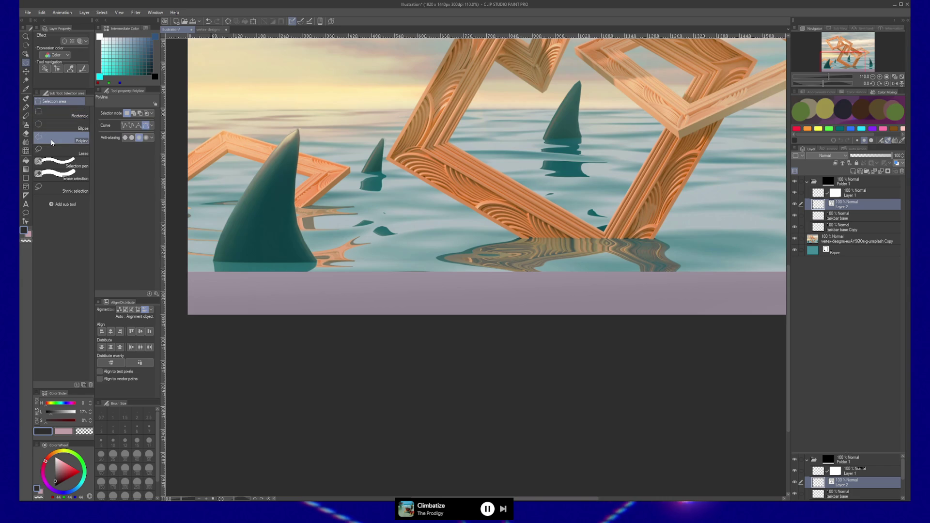
left_click(125, 126)
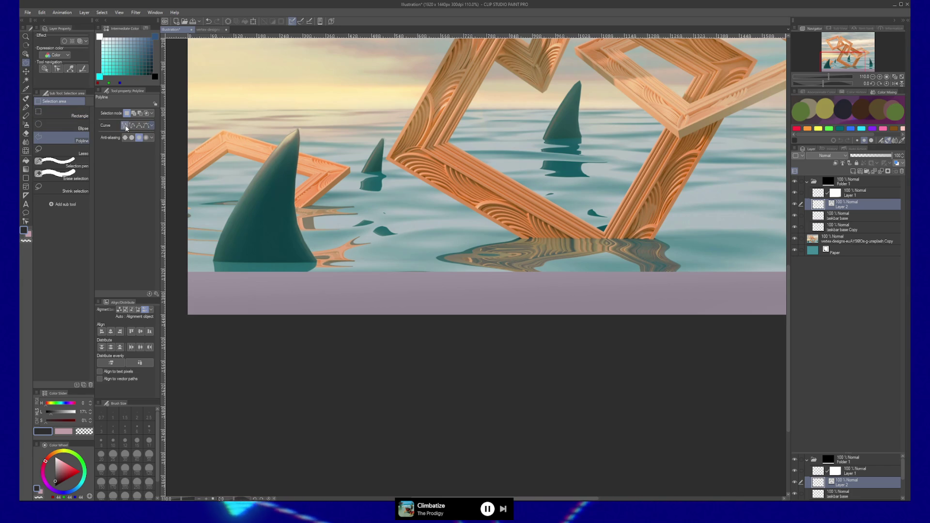
left_click(279, 271)
left_click(397, 310)
left_click(424, 190)
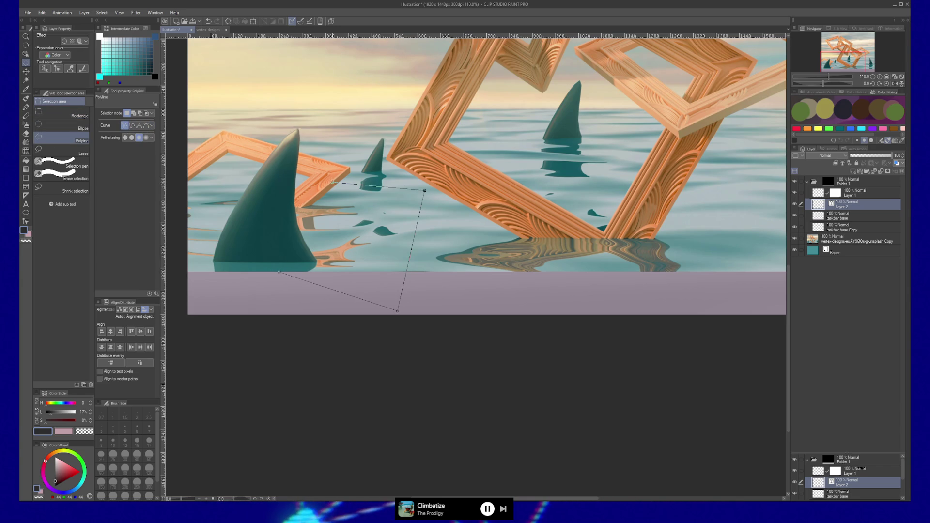
left_click(332, 183)
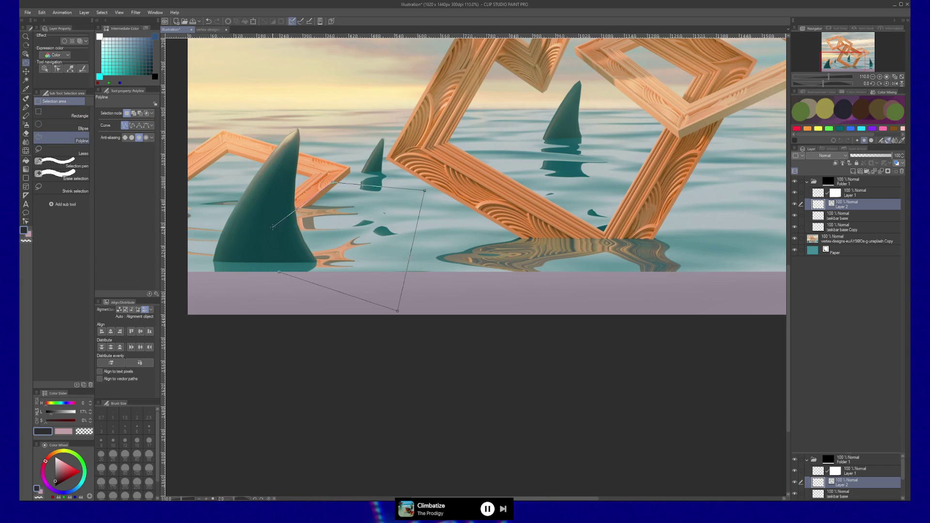
Set a curve mode, zoom to 150%, and trace from the strip's left edge around its rounded bottom-left corner.
left_click(134, 126)
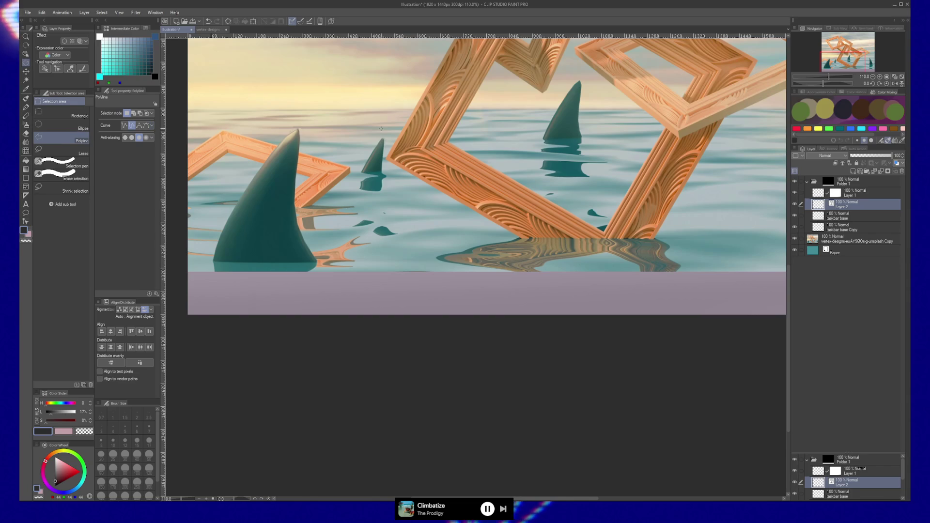
left_click(382, 128)
left_click(493, 137)
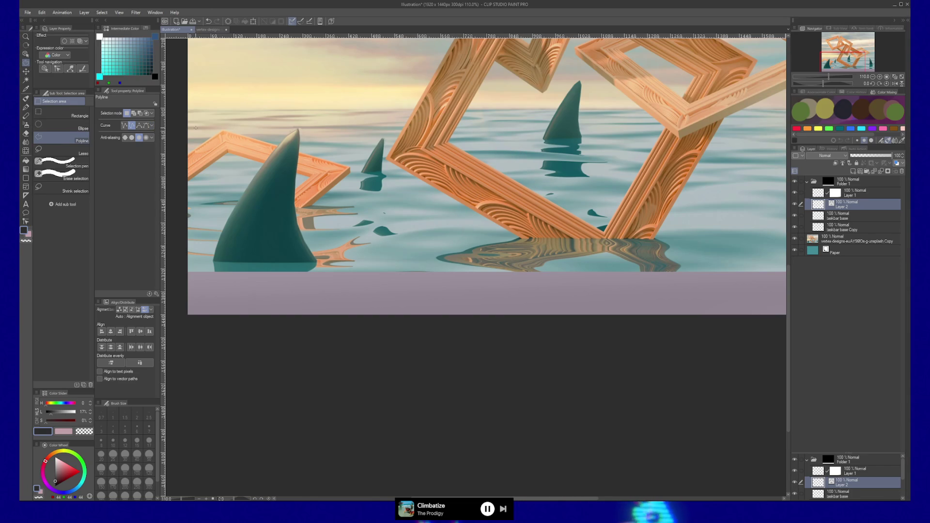
left_click(145, 126)
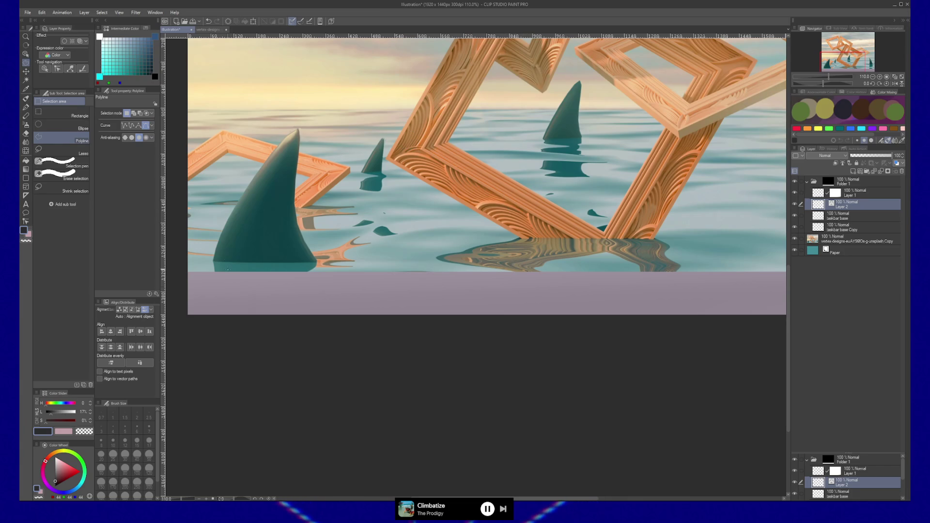
scroll(227, 268, "up", 3)
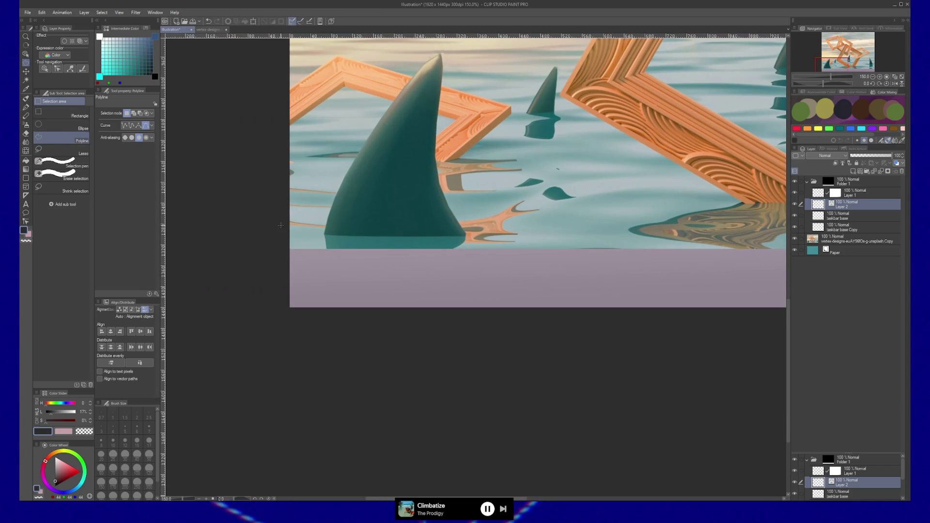
left_click(289, 249)
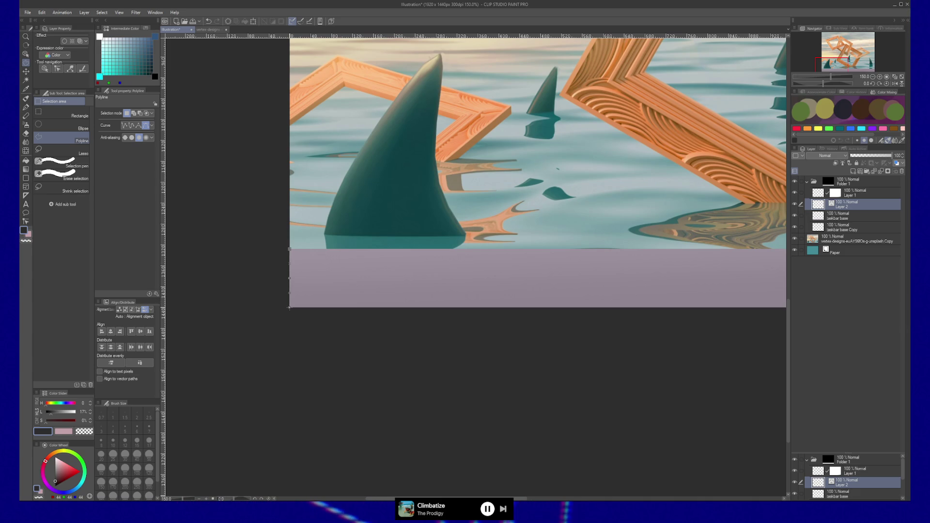
left_click(289, 307)
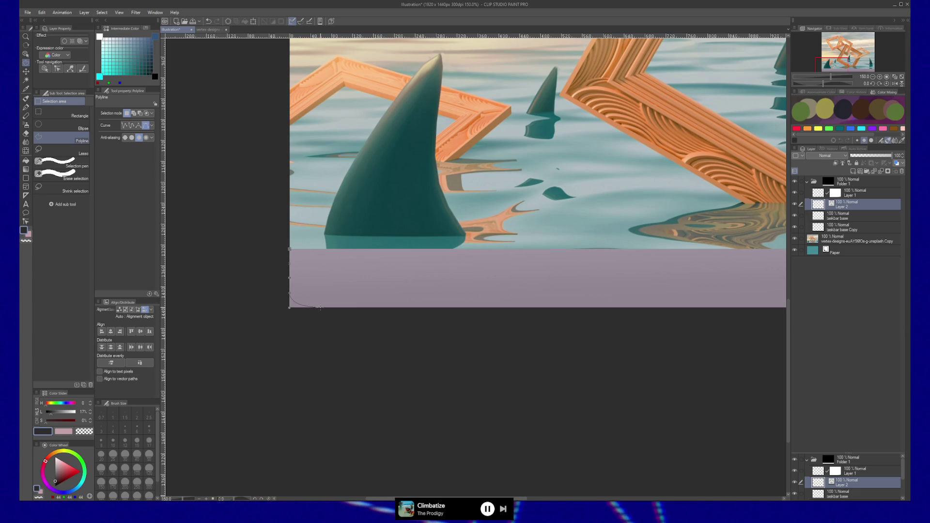
left_click(319, 307)
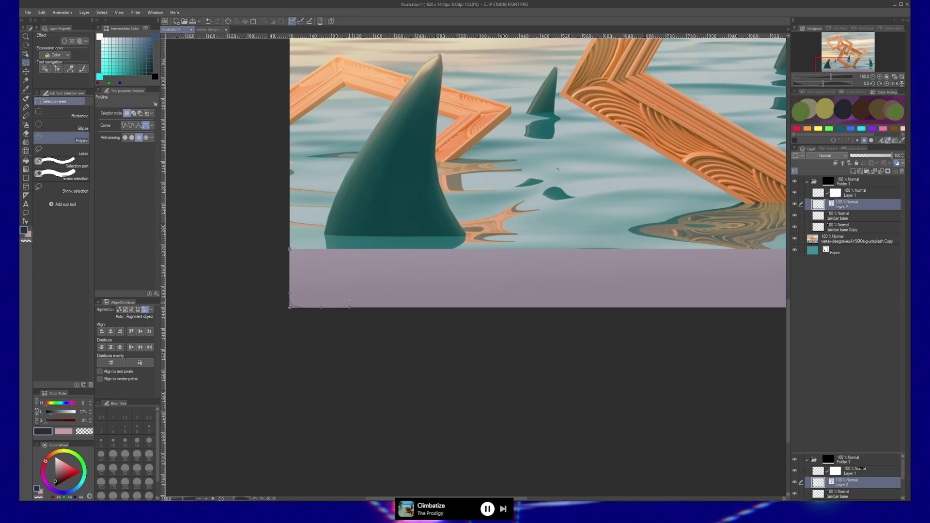
scroll(377, 314, "right", 10)
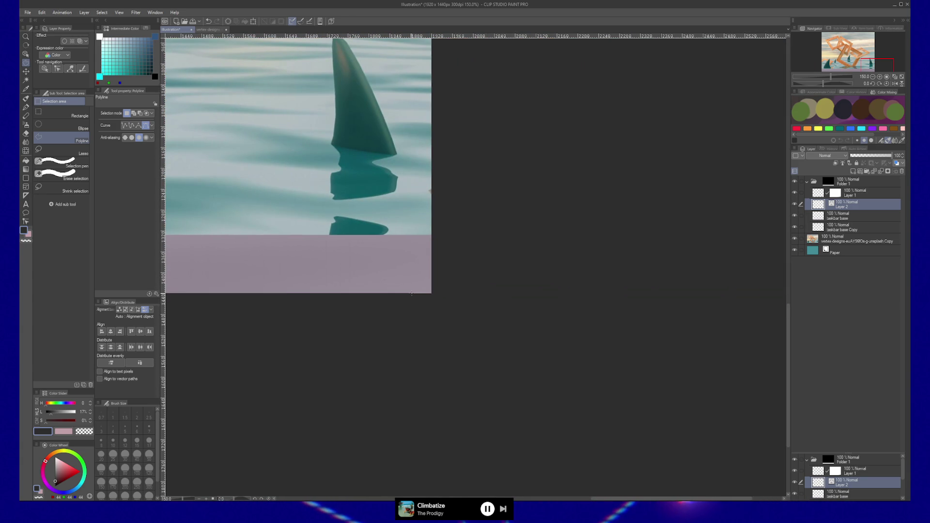
Extend the outline along the strip's bottom, curve its bottom-right corner, and continue up the right edge.
left_click(410, 294)
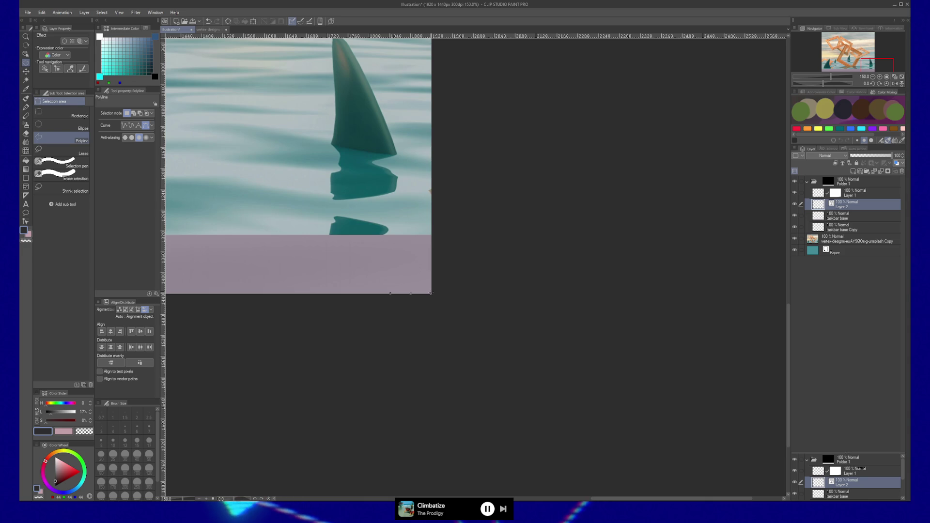
mouse_move(410, 294)
left_mouse_down()
mouse_move(386, 268)
mouse_move(424, 279)
mouse_move(428, 293)
left_mouse_up()
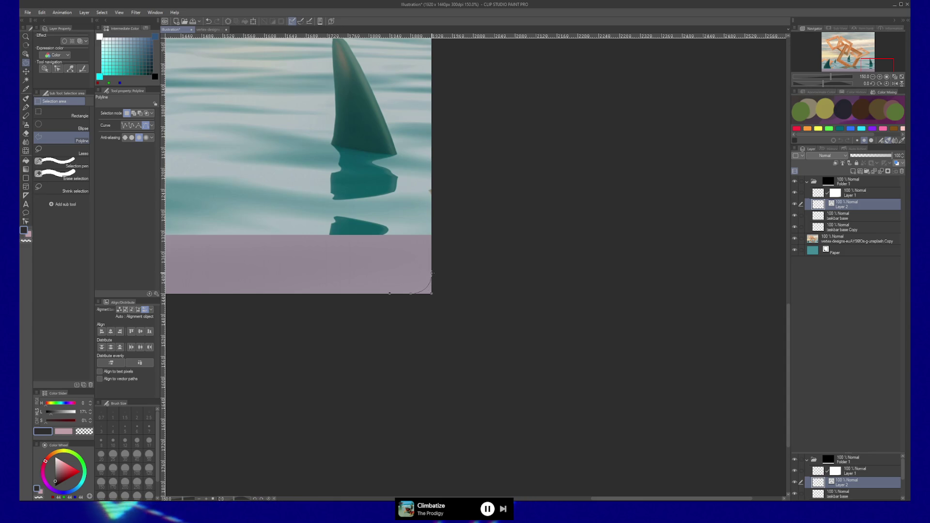
left_click(431, 274)
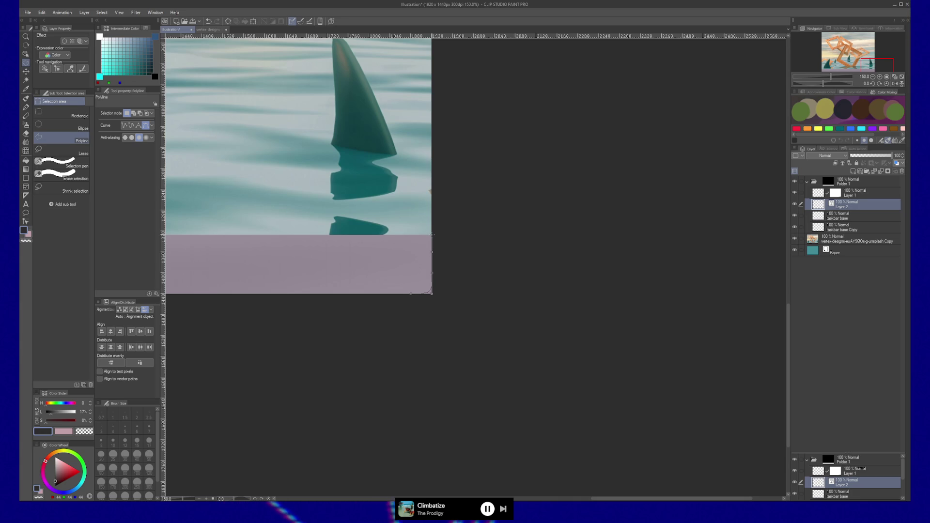
left_click_drag(363, 241, 674, 233)
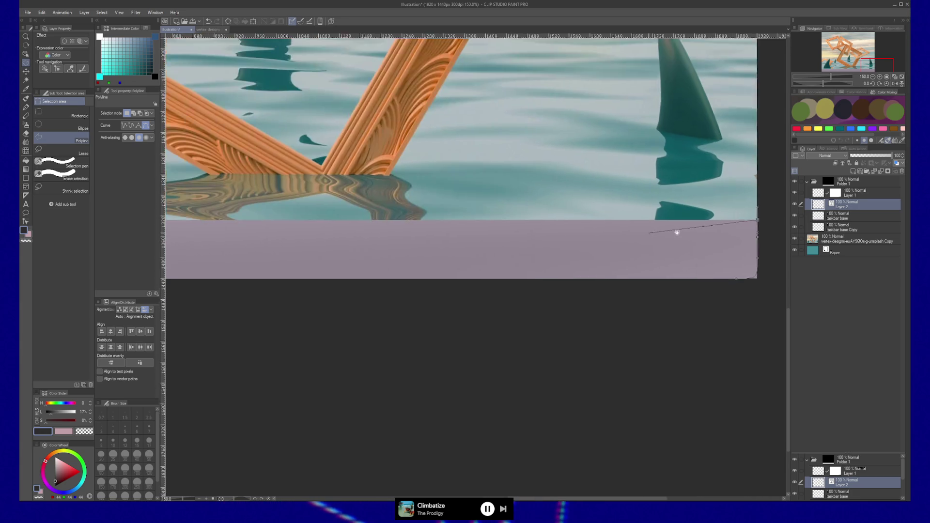
left_click_drag(471, 235, 500, 247)
Close the outline along the strip's top edge and select the taskbar base layer.
left_click(335, 198)
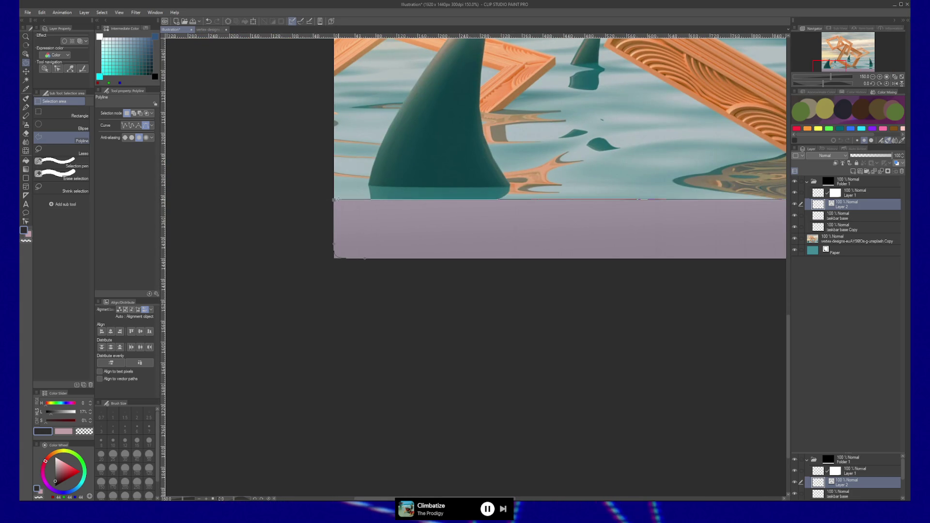
double_click(334, 258)
left_click_drag(612, 231, 509, 242)
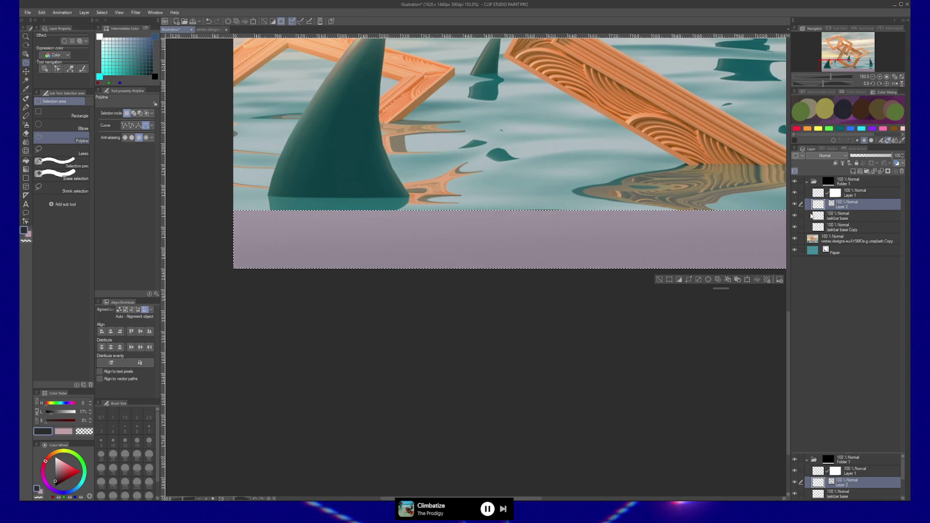
left_click(837, 219)
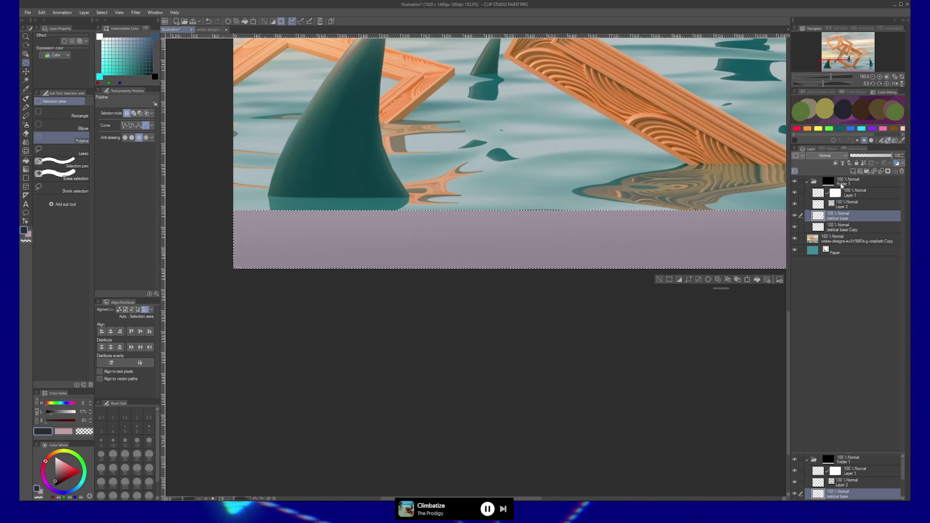
Add a layer mask to the taskbar base layer from the rounded selection, then zoom out to 75%.
left_click(887, 172)
scroll(491, 303, "right", 10)
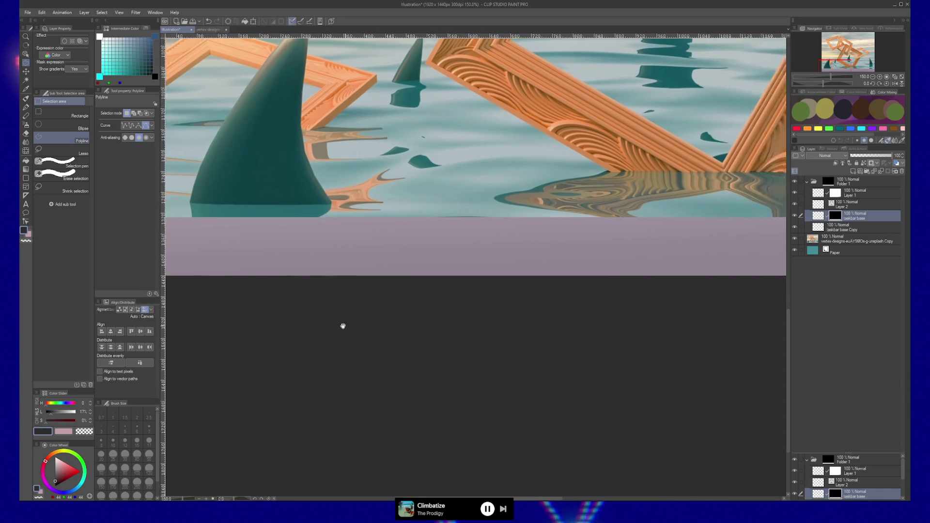
left_click_drag(338, 349, 536, 349)
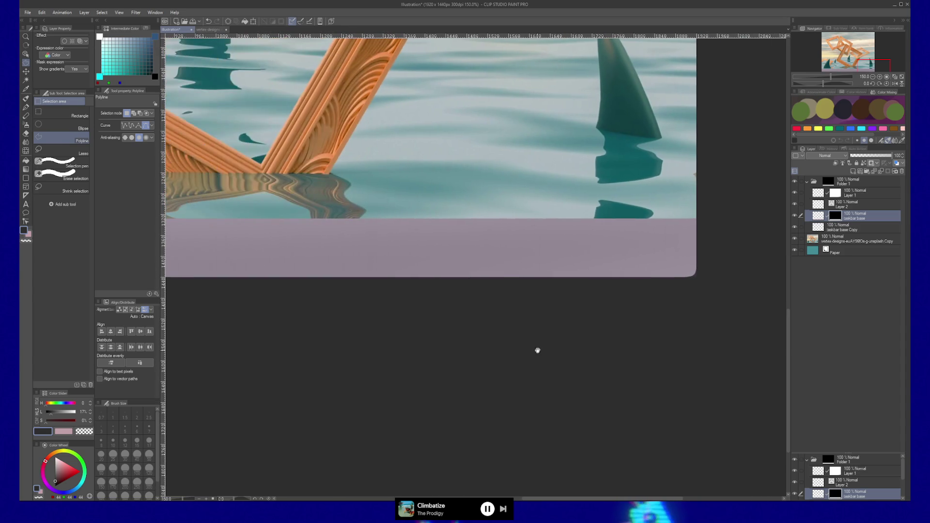
scroll(521, 315, "down", 2)
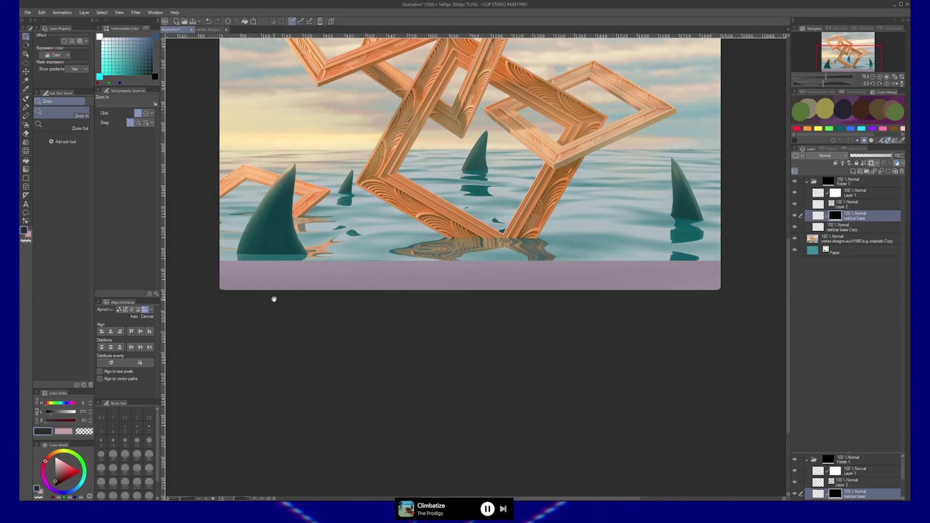
left_click_drag(272, 296, 280, 298)
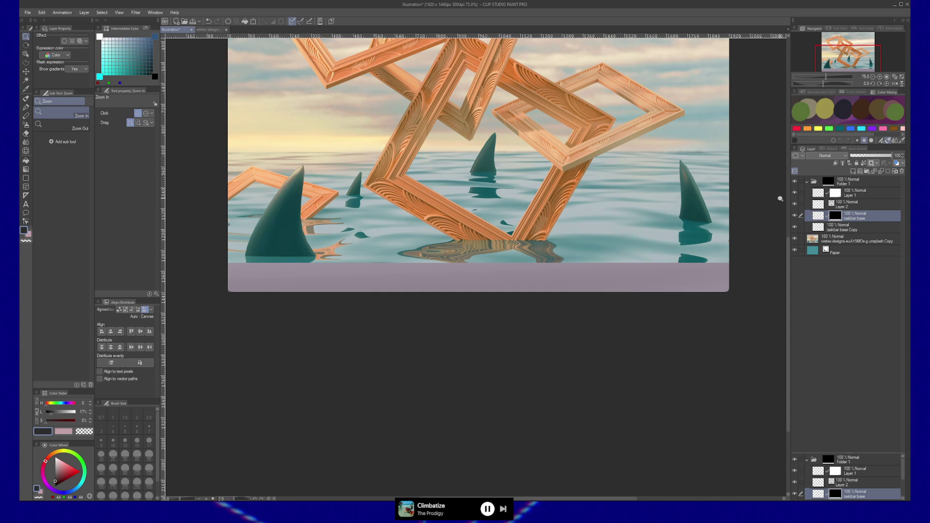
Toggle Layer 1's visibility to compare the strip, then select Layer 2.
left_click(795, 193)
left_click(795, 193)
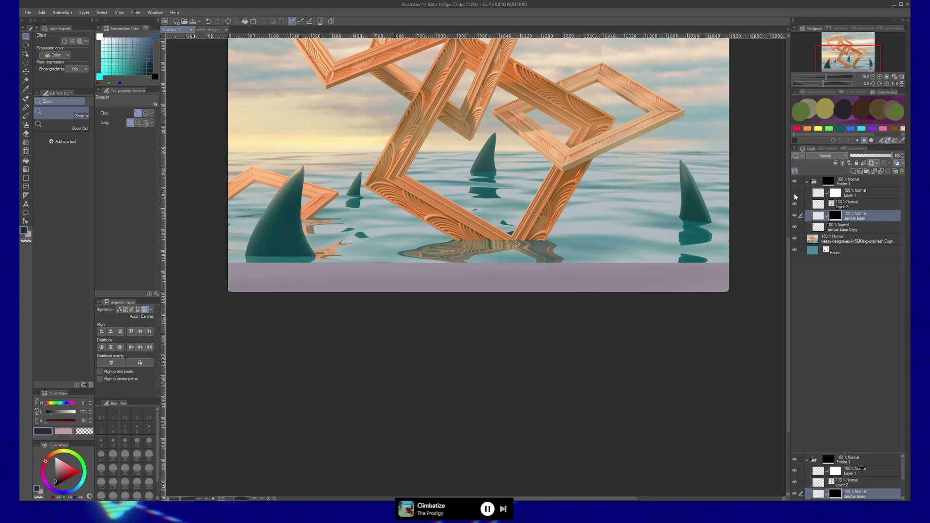
left_click(794, 193)
left_click(794, 193)
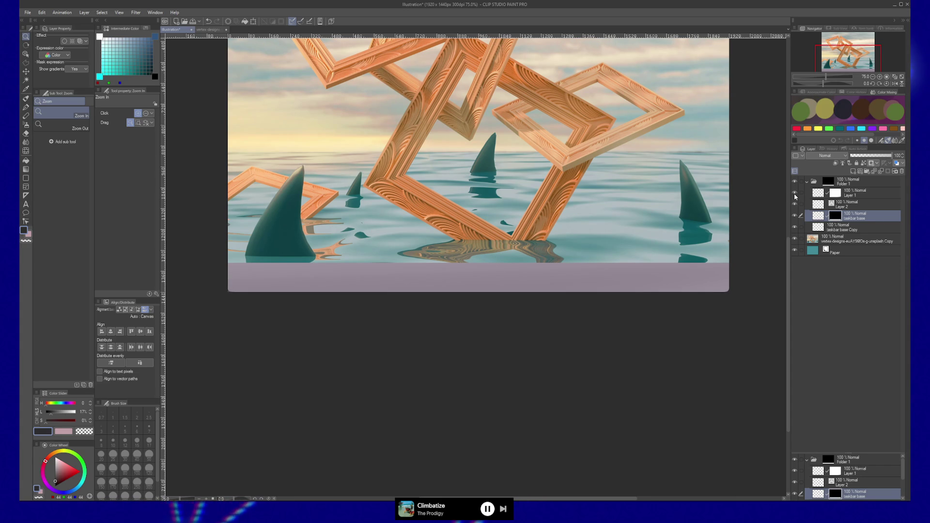
left_click(854, 207)
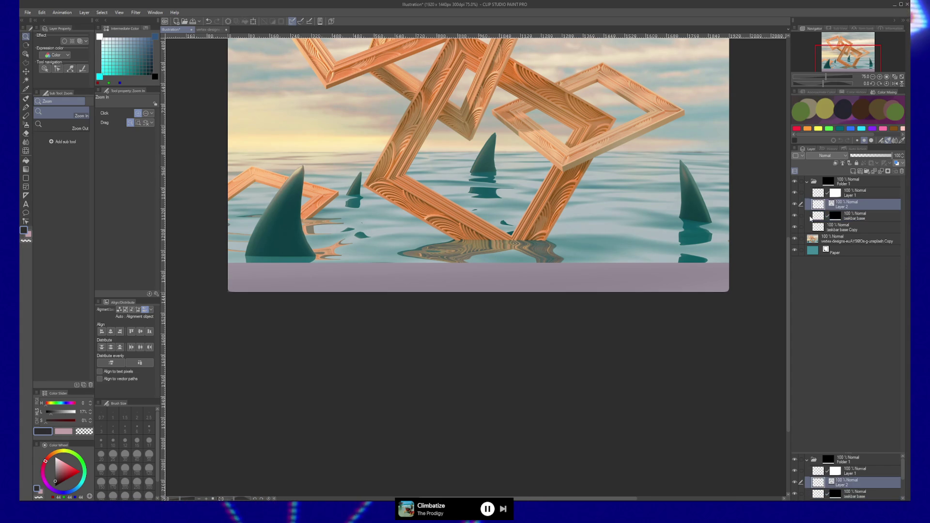
Zoom into the bottom-left corner, clear the pale line along the left edge, and zoom back to 100%.
left_click(328, 307)
left_click(349, 328)
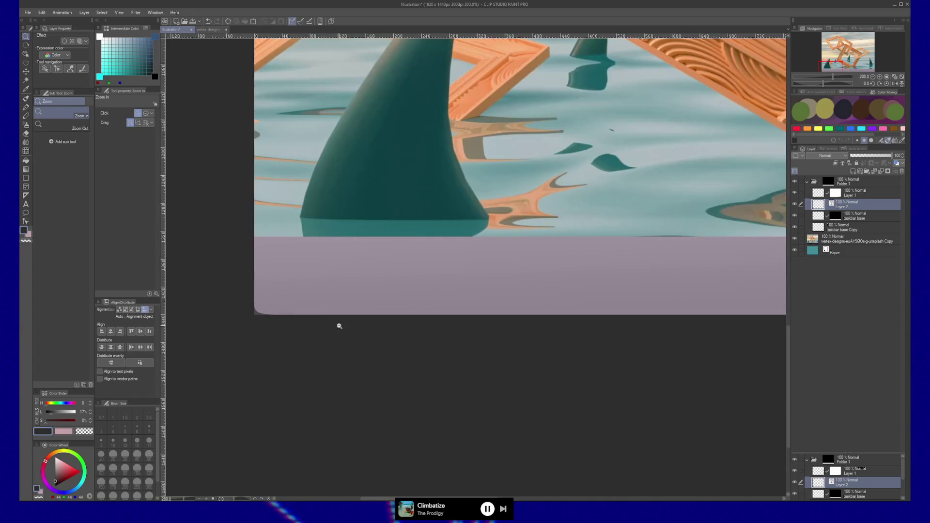
left_click_drag(338, 324, 383, 334)
key("b")
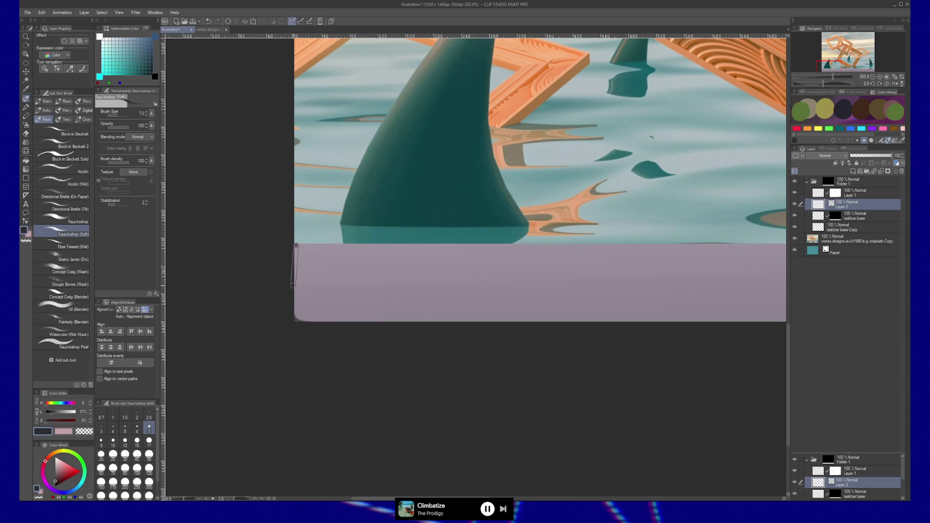
mouse_move(294, 301)
left_mouse_down()
mouse_move(296, 245)
mouse_move(295, 315)
left_mouse_up()
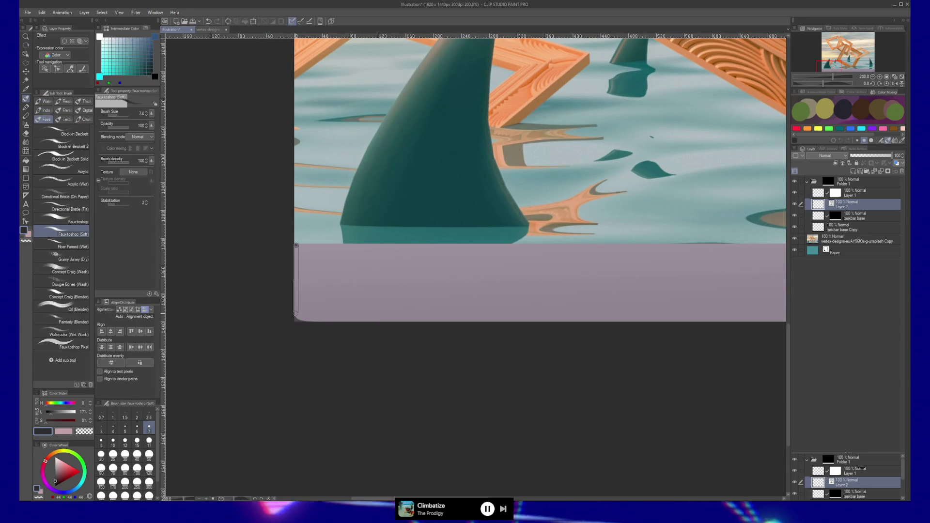
left_click_drag(296, 245, 300, 319)
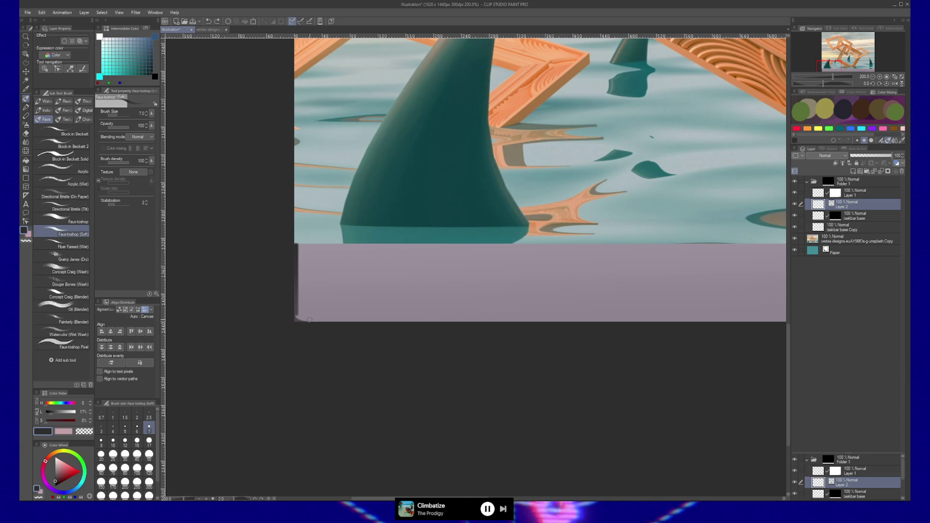
key("ctrl+z")
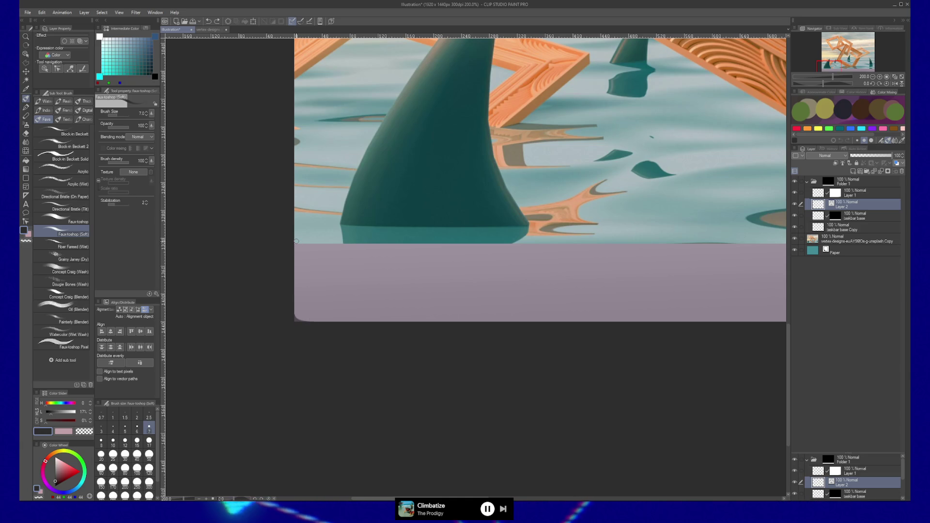
left_click_drag(296, 244, 296, 241)
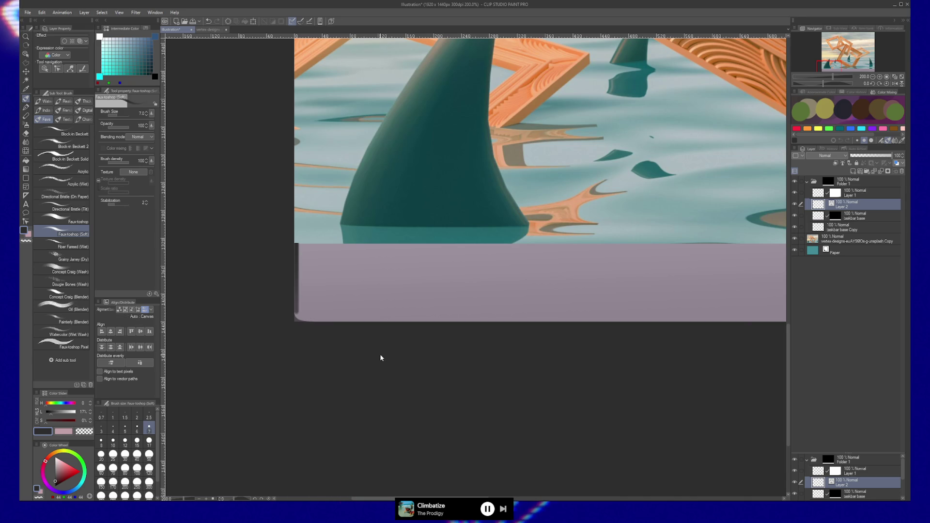
mouse_move(426, 383)
left_mouse_down()
mouse_move(408, 385)
mouse_move(534, 374)
mouse_move(332, 343)
mouse_move(392, 345)
mouse_move(376, 368)
mouse_move(477, 366)
mouse_move(256, 393)
left_mouse_up()
key("/")
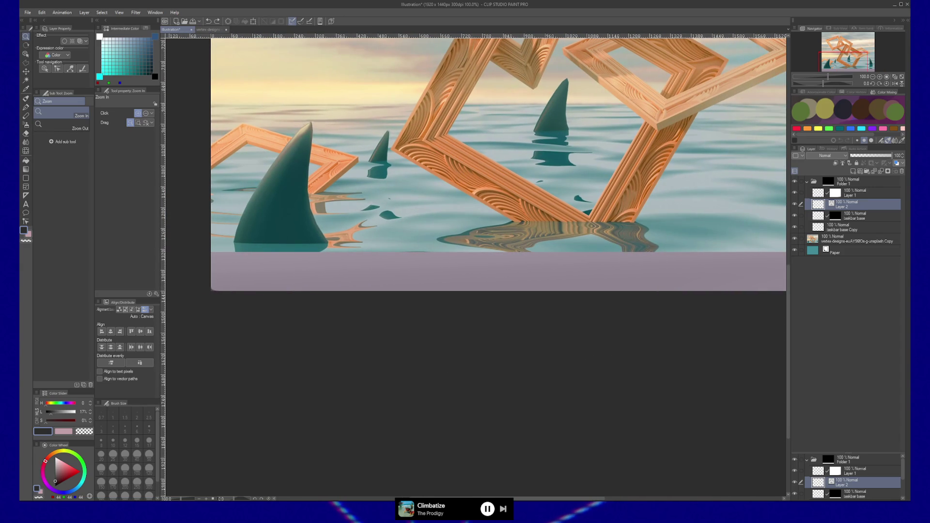
Eyedrop the mauve strip colour and pick a slightly lighter lavender in Color Slider.
mouse_move(356, 375)
left_mouse_down()
mouse_move(411, 357)
mouse_move(489, 370)
mouse_move(379, 371)
mouse_move(521, 378)
mouse_move(417, 364)
mouse_move(225, 288)
left_mouse_up()
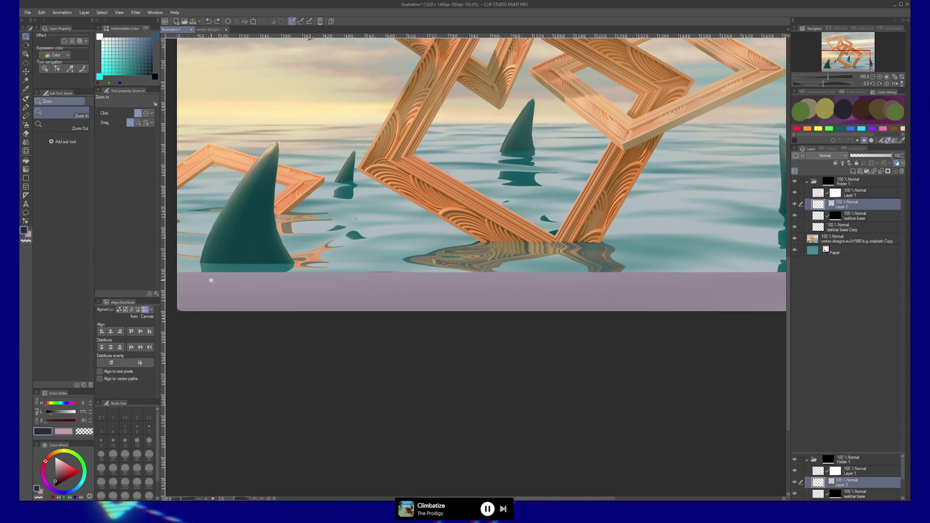
key("b")
left_click(192, 277, "alt")
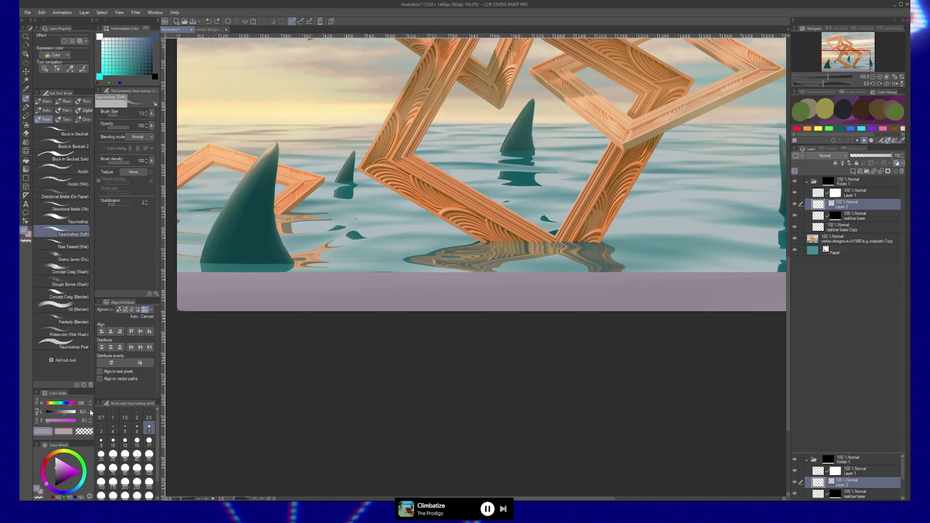
left_click(179, 307, "alt")
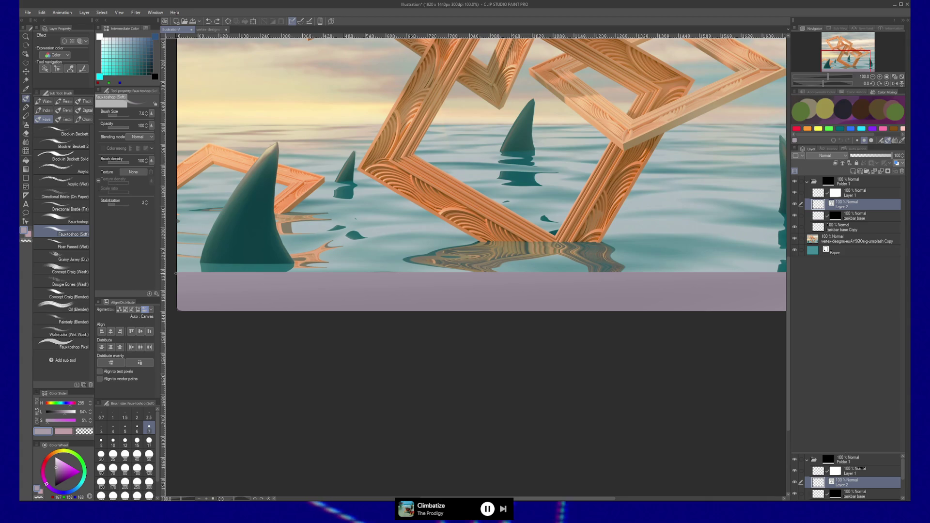
scroll(305, 276, "right", 5)
After a few undone attempts, draw a thin lighter-lavender highlight along the strip's top edge.
left_click(602, 277, "shift")
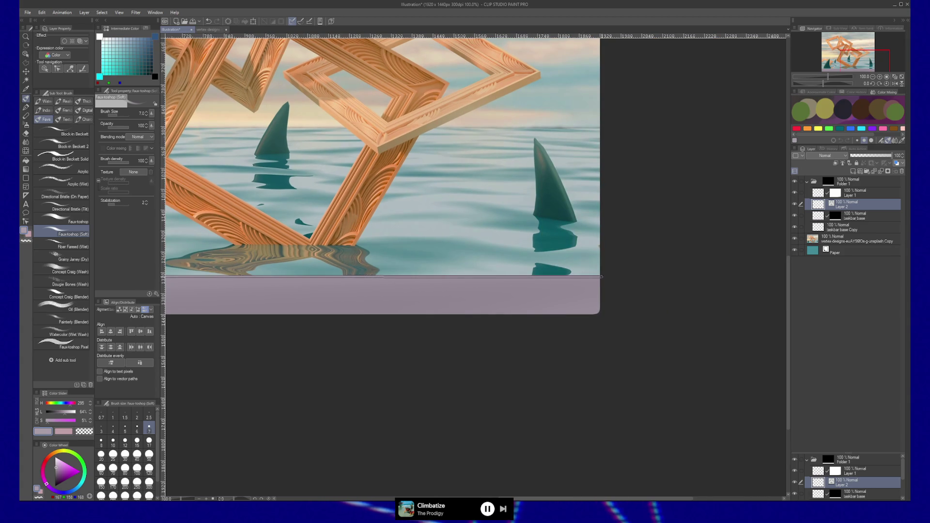
key("ctrl+z")
left_click(602, 275, "shift")
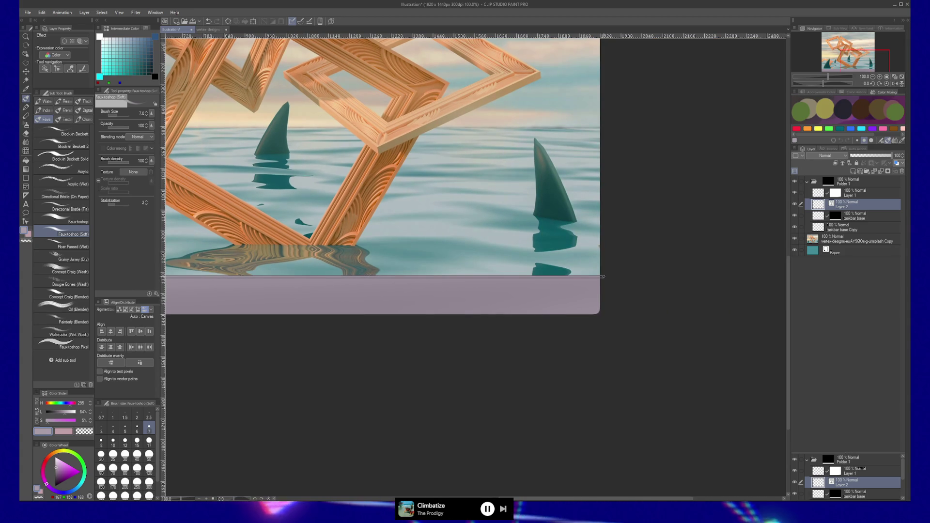
key("ctrl+z")
left_click(604, 277, "shift")
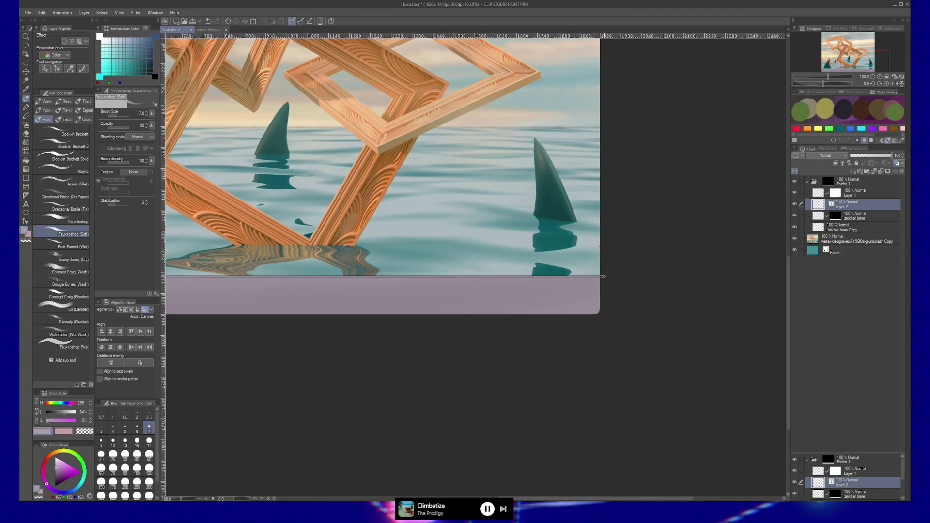
key("ctrl+z")
scroll(608, 357, "down", 3)
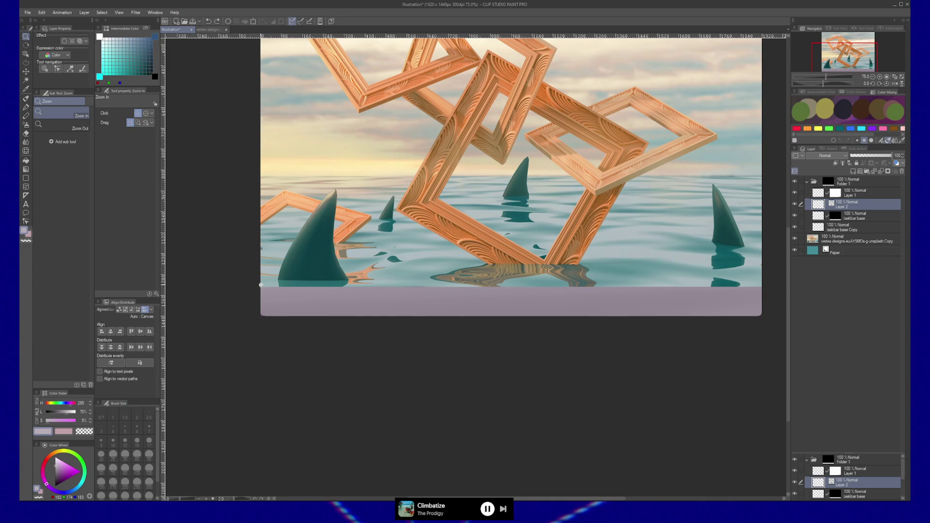
key("b")
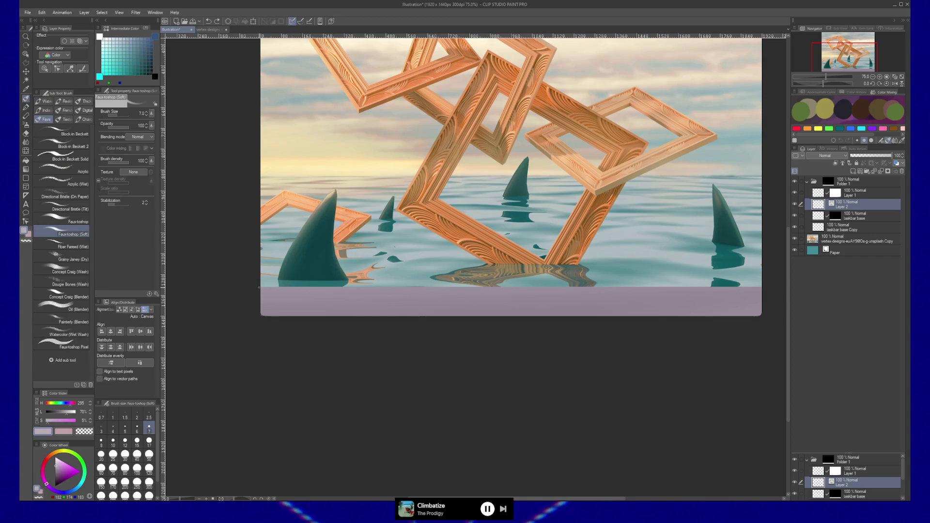
left_click_drag(259, 287, 775, 287)
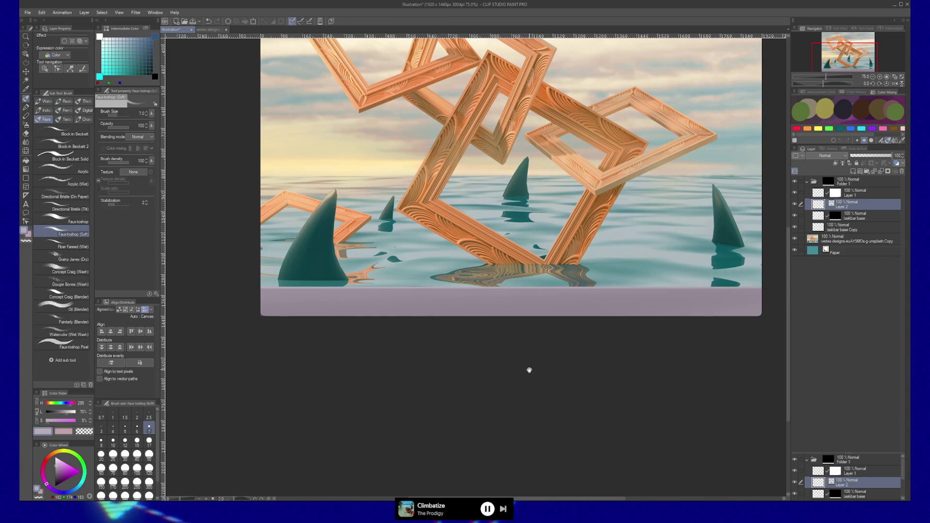
mouse_move(528, 370)
left_mouse_down()
mouse_move(492, 374)
mouse_move(537, 381)
mouse_move(531, 392)
left_mouse_up()
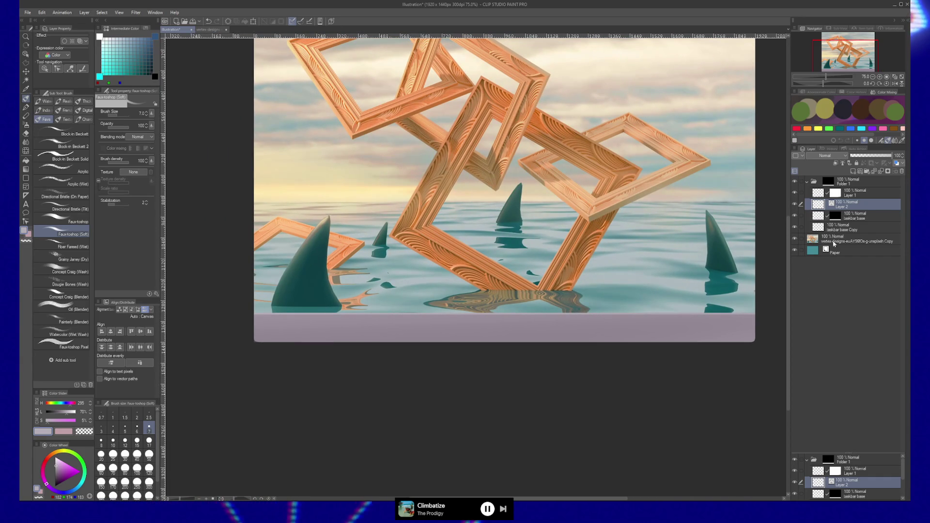
Add a new Layer 3 above the ocean photo with a 70 px black soft airbrush.
left_click(842, 227)
left_click(838, 239)
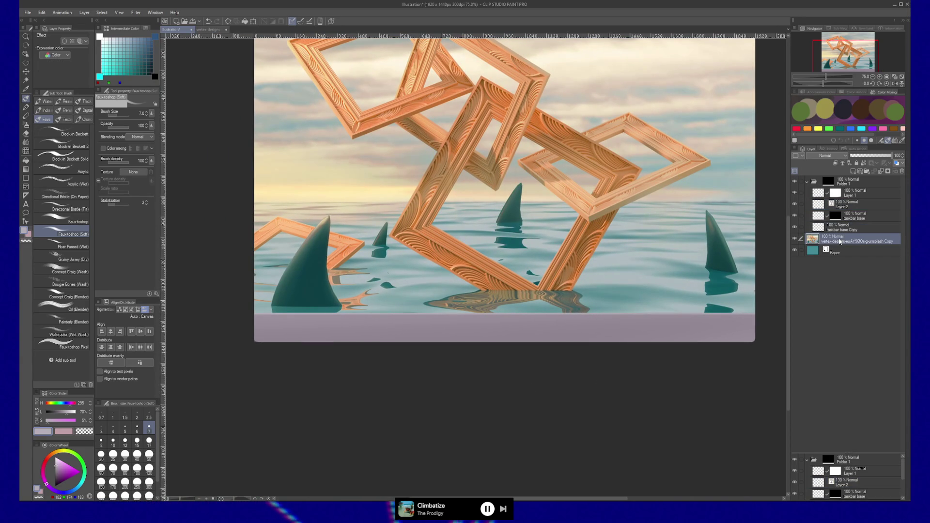
key("ctrl+shift+n")
key("b")
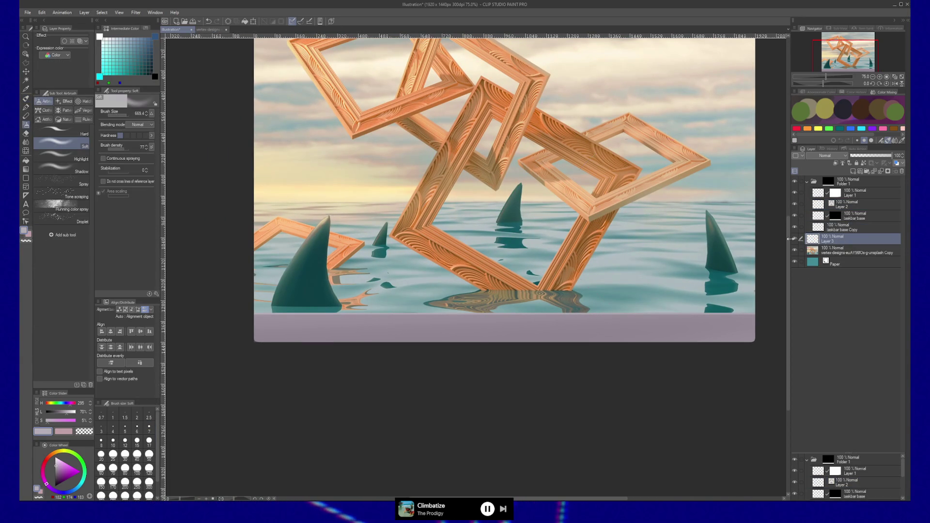
key("bracketleft")
key("bracketleft")
key("bracketleft")
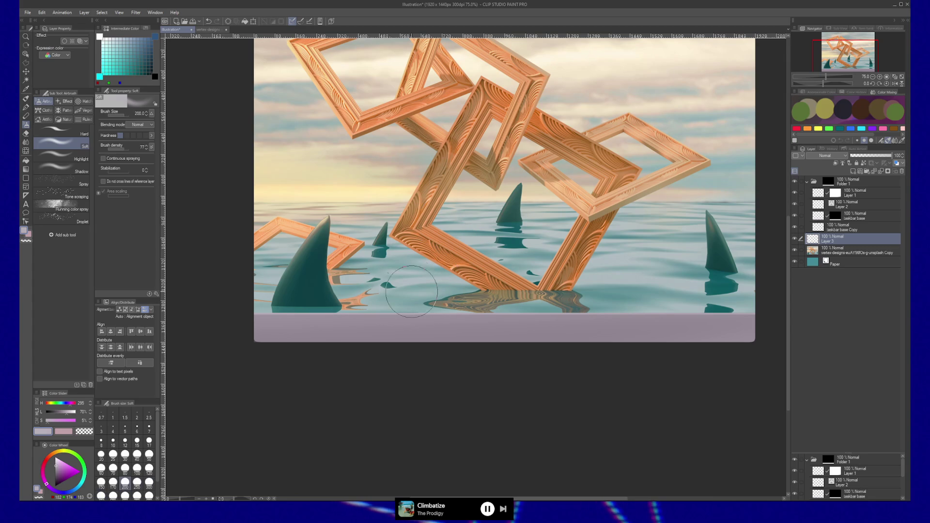
key("bracketleft")
key("bracketleft")
key("bracketleft")
key("d")
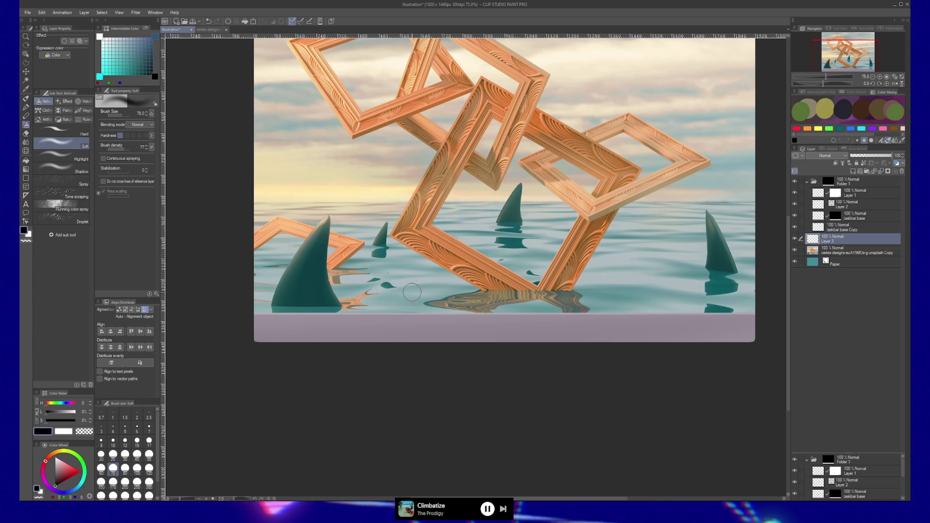
Airbrush straight soft black strokes along the mauve strip, enlarging the brush to 120.
left_click(254, 323)
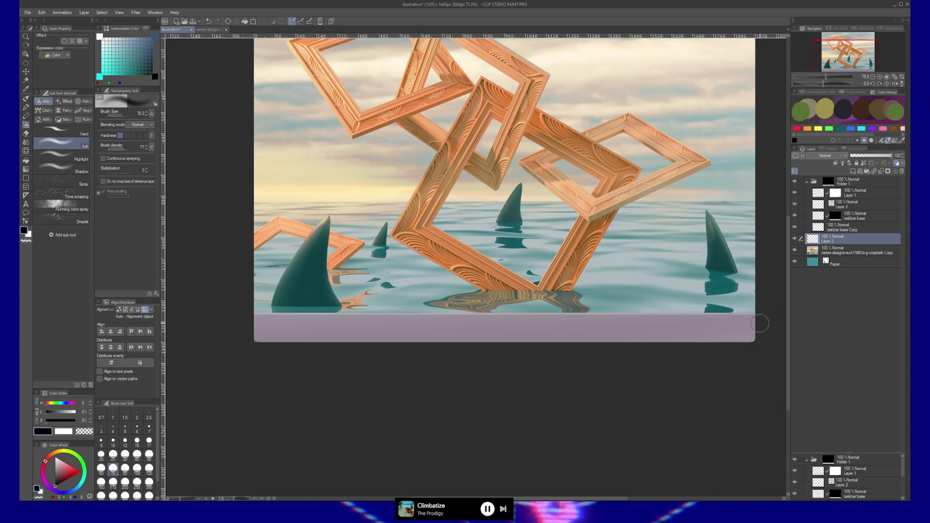
left_click_drag(606, 335, 598, 343)
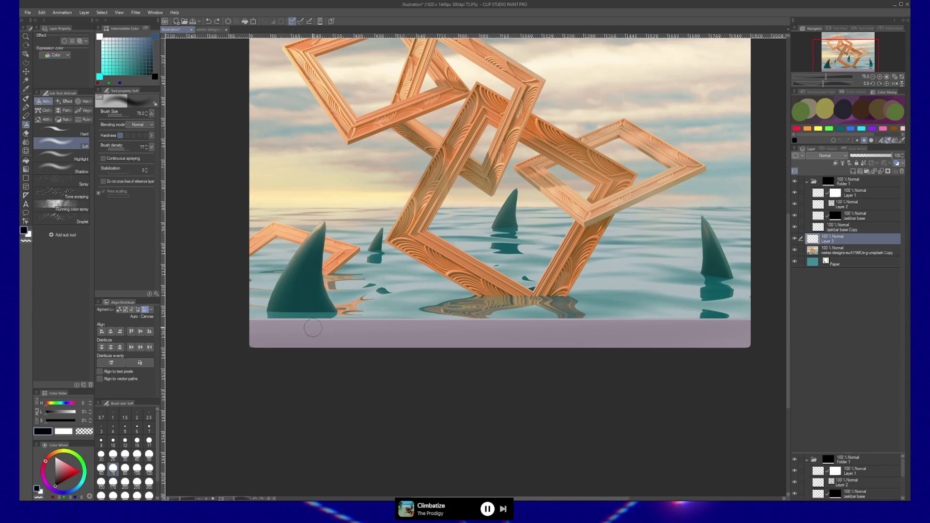
key("bracketright")
key("bracketright")
key("bracketright")
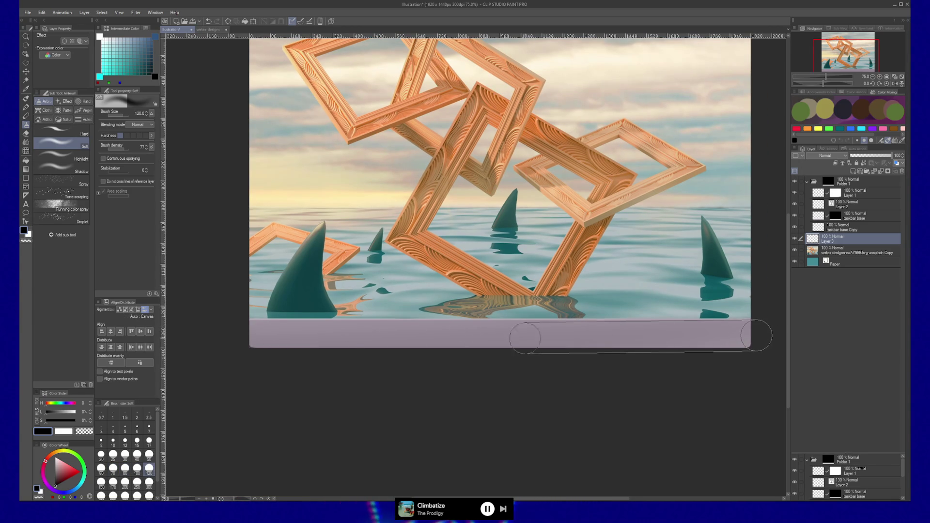
left_click(245, 335, "shift")
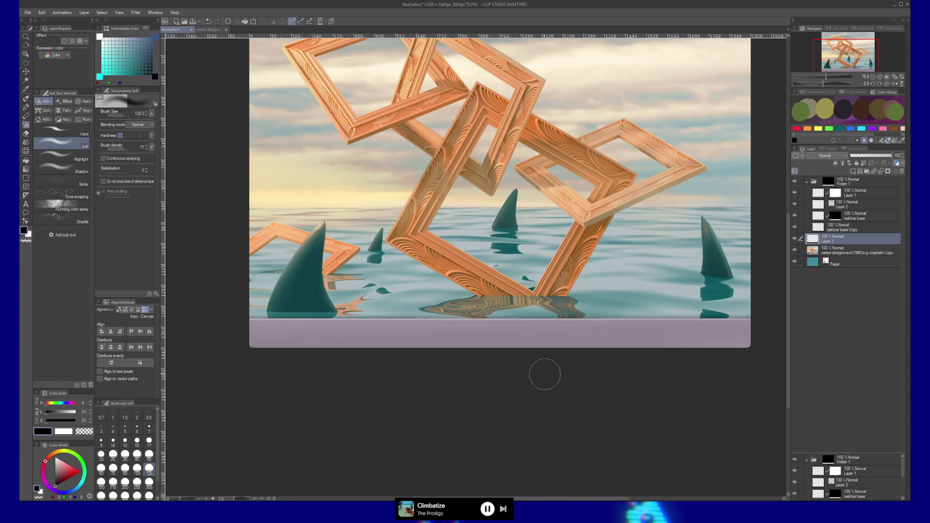
Select Layer 2 and zoom to 800% on the strip's lower-left corner.
left_click(855, 207)
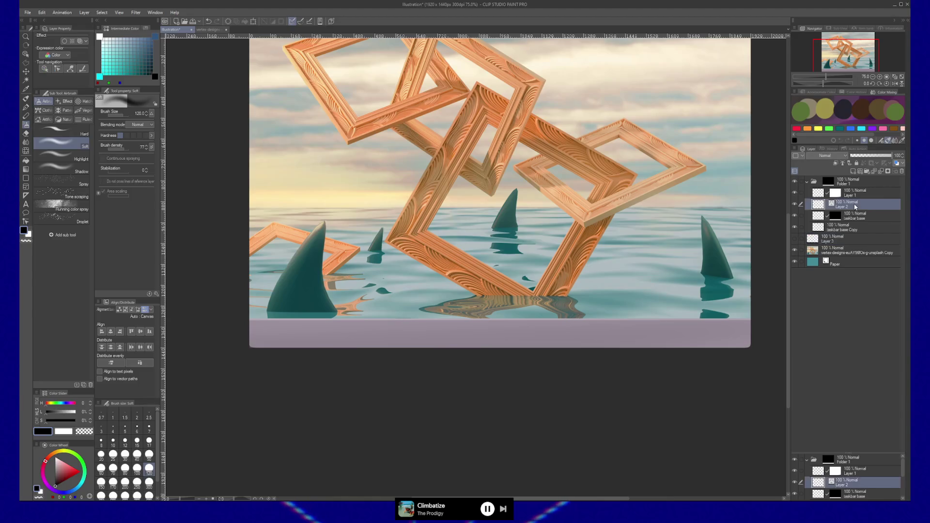
key("k")
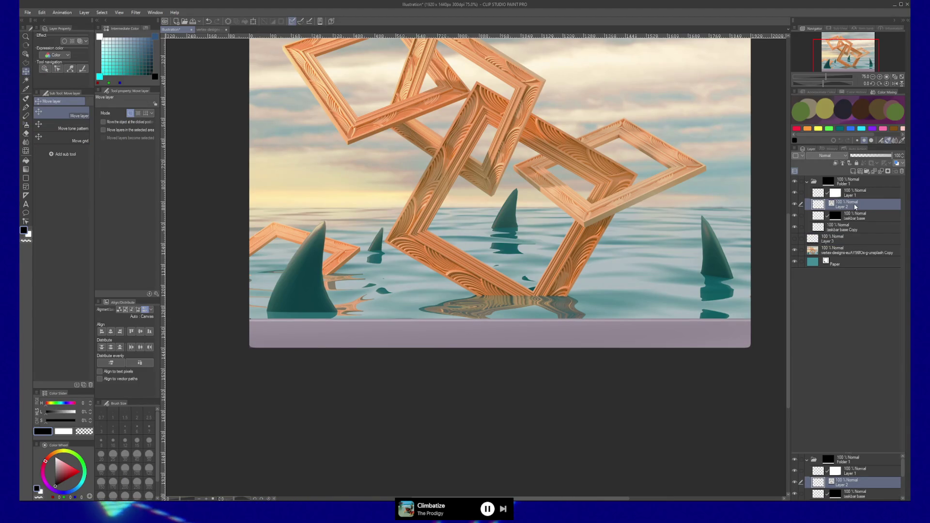
key("/")
left_click(264, 316)
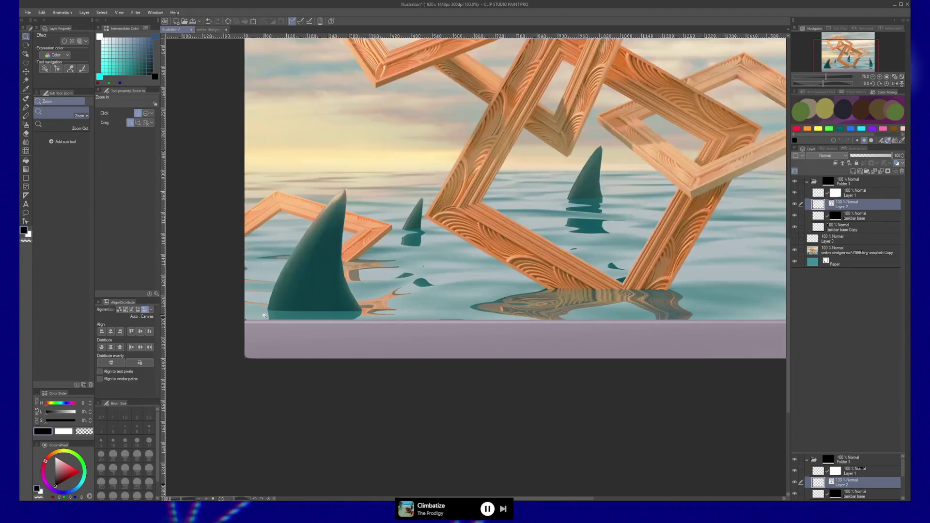
left_click(265, 316)
left_click(264, 316)
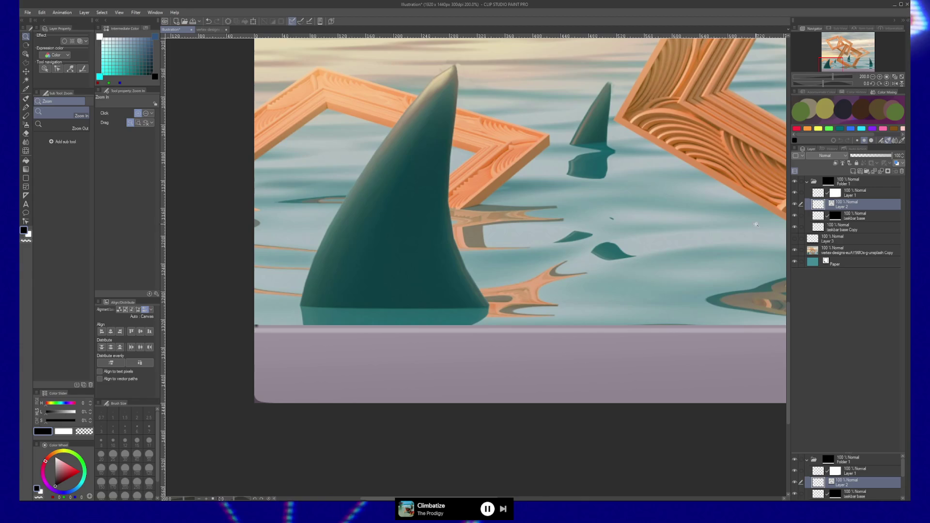
left_click(315, 299)
left_click(315, 298)
left_click_drag(270, 316, 575, 264)
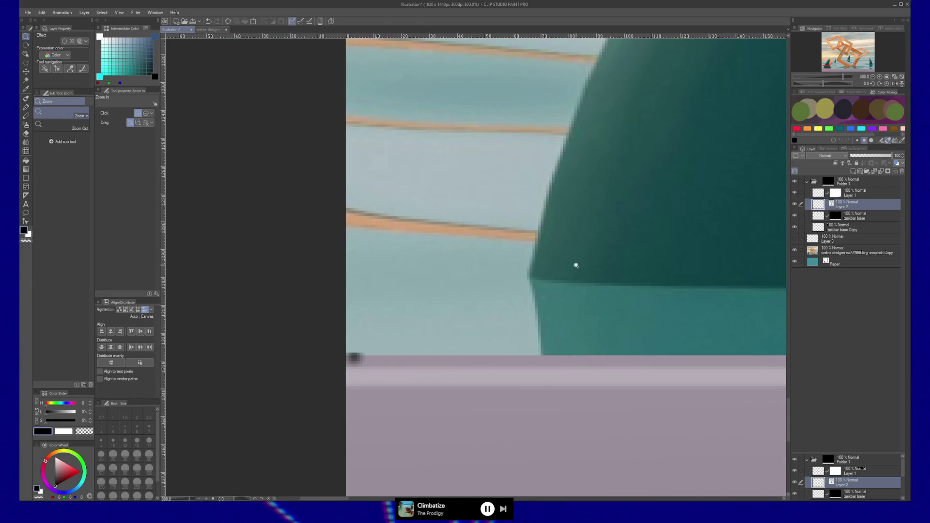
Erase the dark speck with a 10 px eraser, then zoom back out to 75%.
key("e")
key("bracketleft")
key("bracketleft")
key("bracketleft")
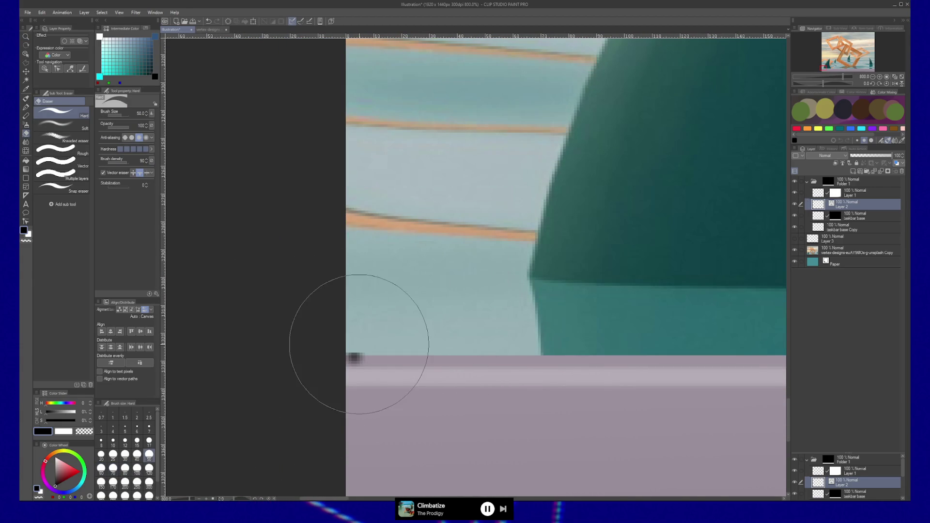
key("bracketleft")
key("bracketleft")
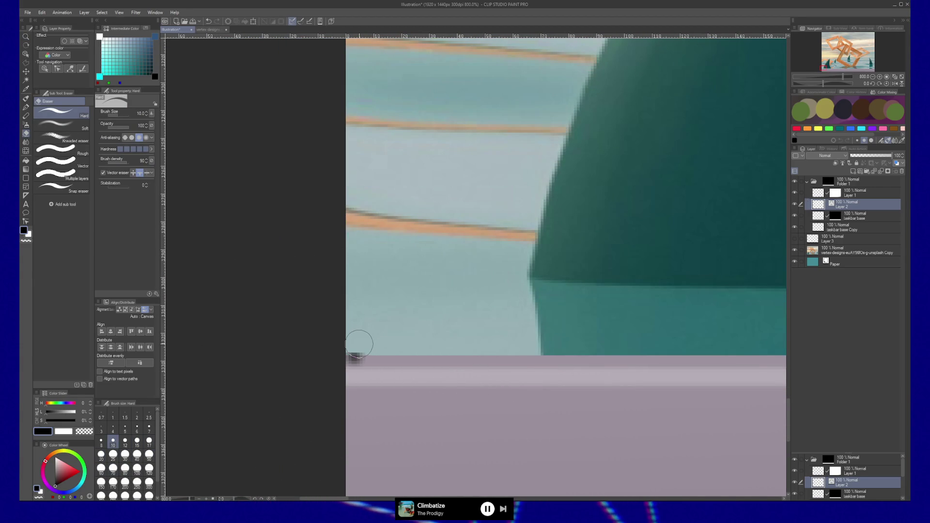
key("/")
scroll(532, 376, "right", 3)
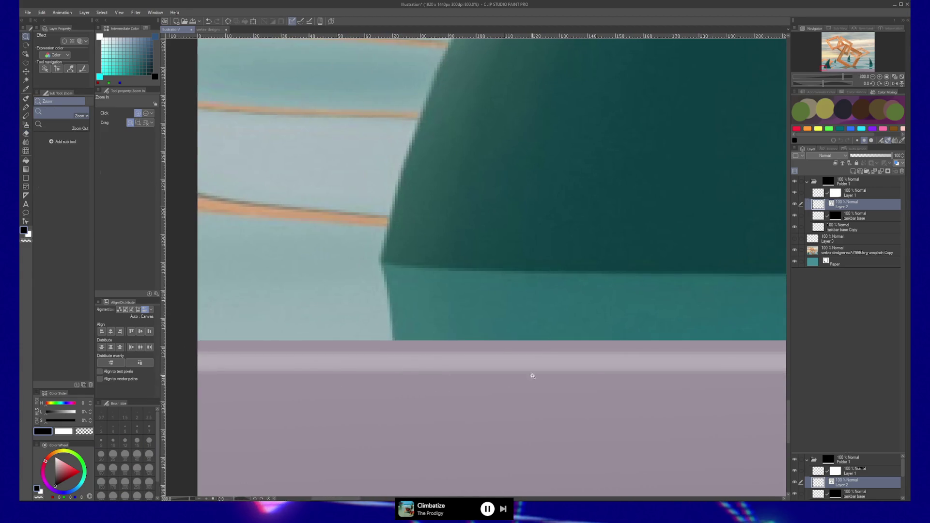
scroll(532, 376, "down", 6)
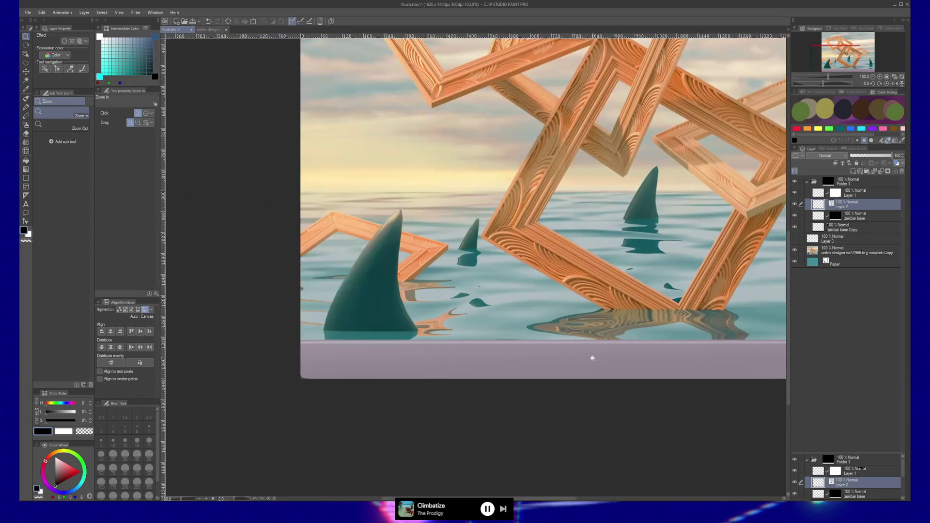
scroll(592, 359, "down", 1)
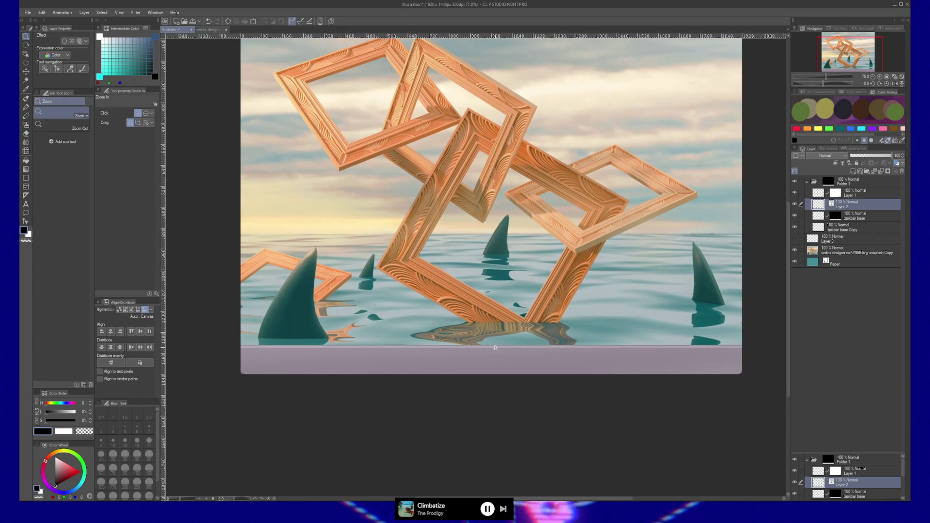
key("k")
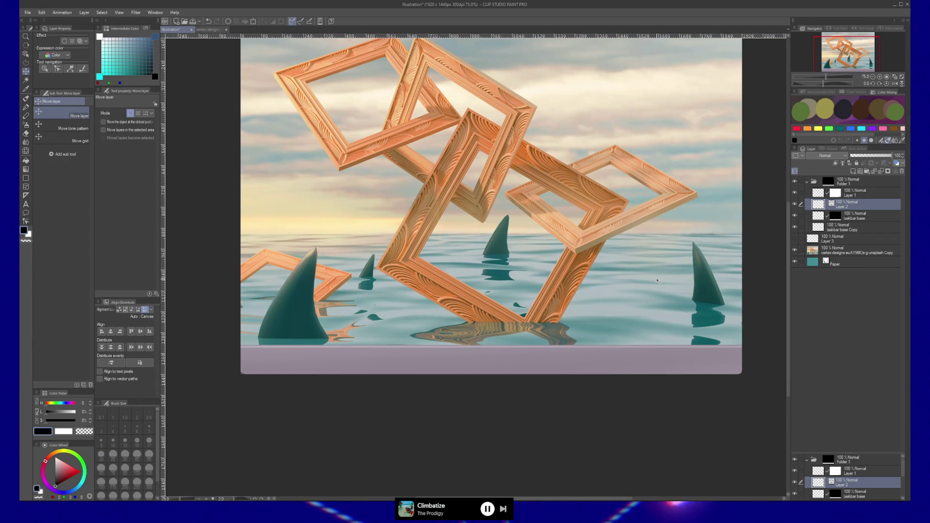
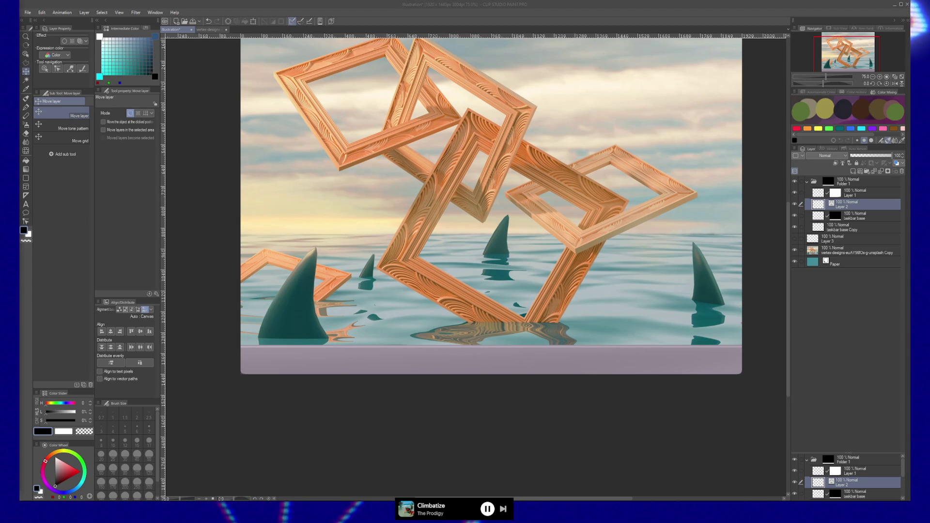
Zoom to 400% on the lavender band's rounded bottom-left corner beneath the shark fin.
left_click(472, 363)
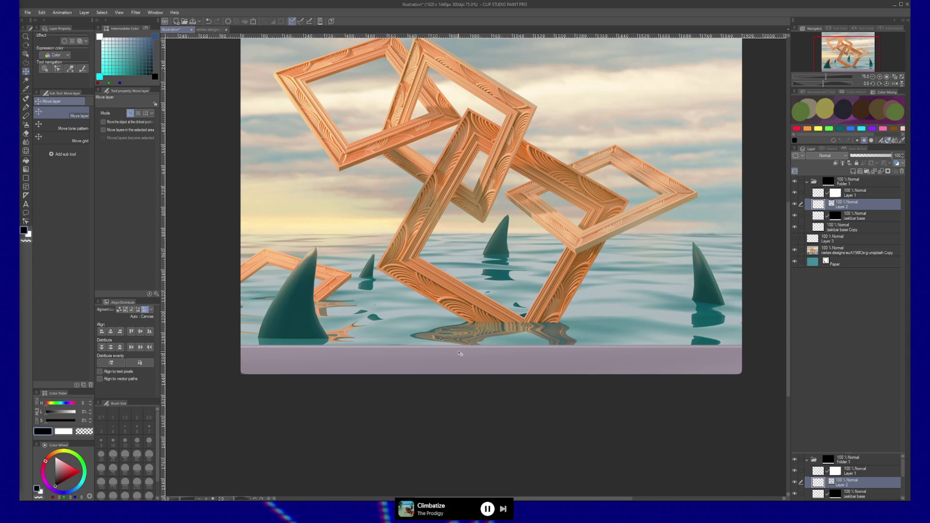
scroll(460, 353, "up", 5)
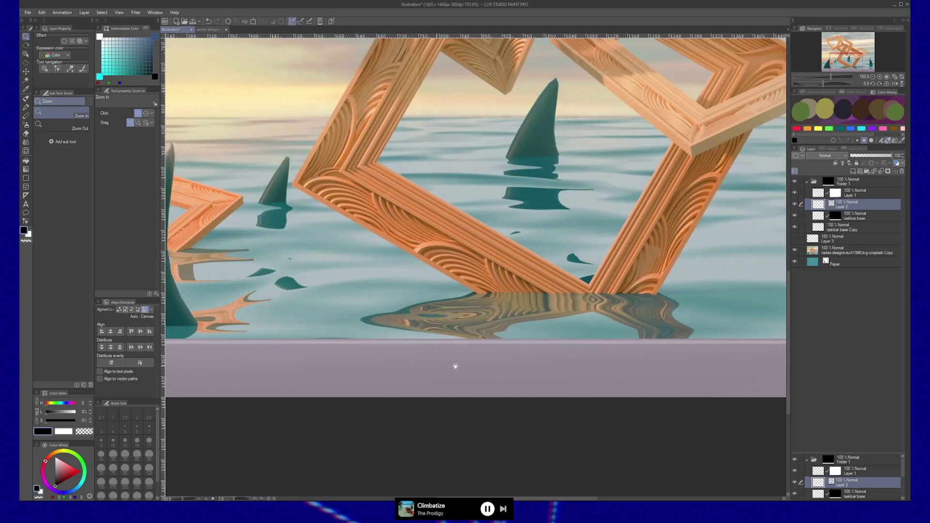
scroll(327, 356, "left", 5)
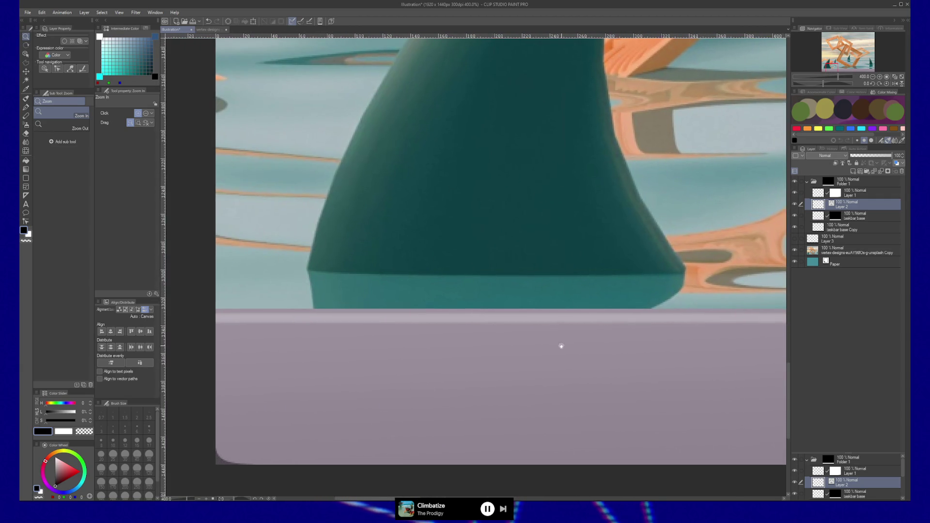
scroll(434, 350, "up", 1)
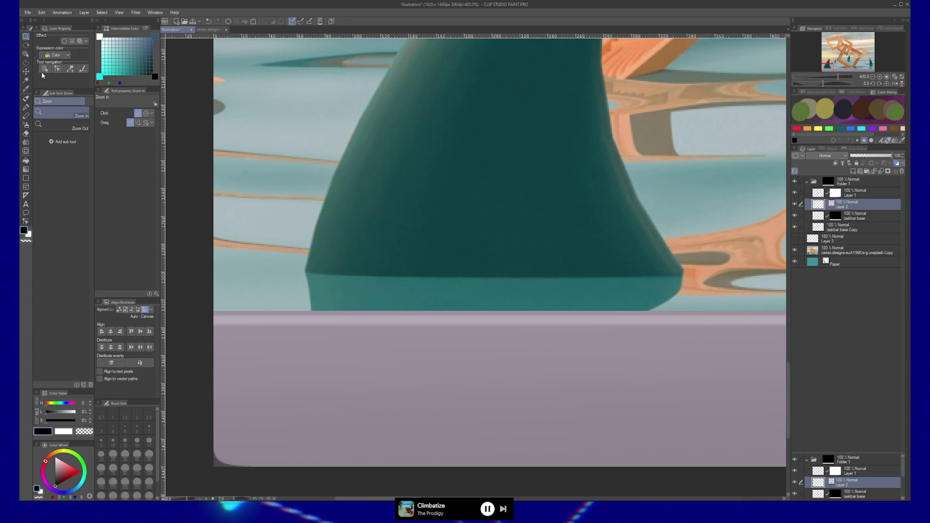
Upscale the illustration by 10.00 in Change Image Resolution, to about 19200 × 14400 px.
left_click(28, 13)
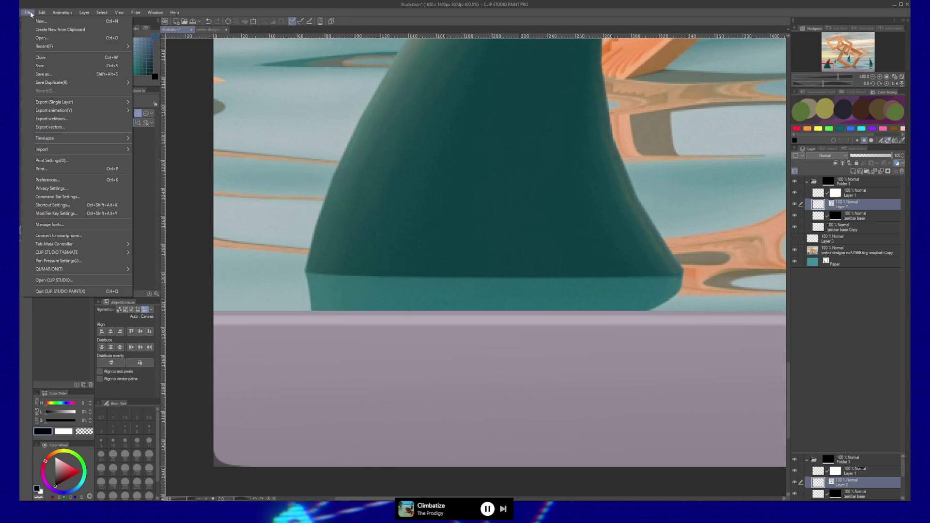
mouse_move(40, 13)
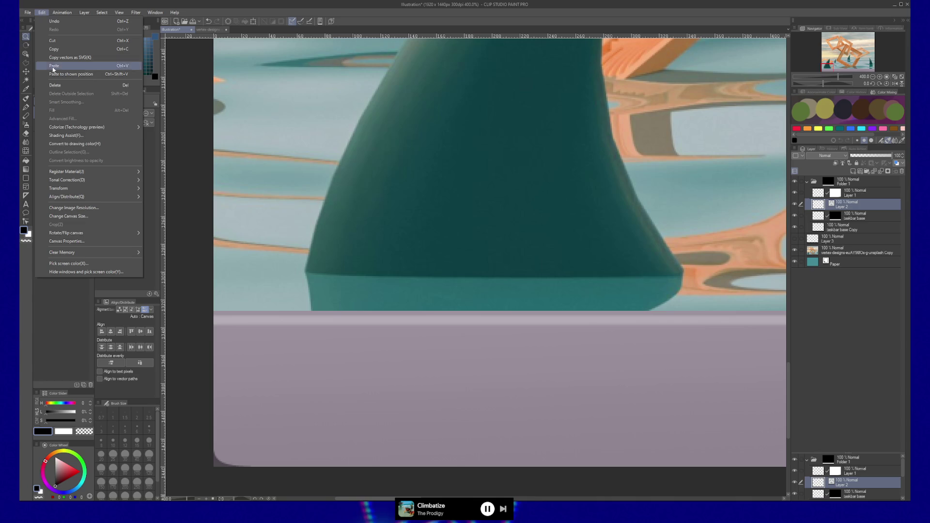
left_click(87, 208)
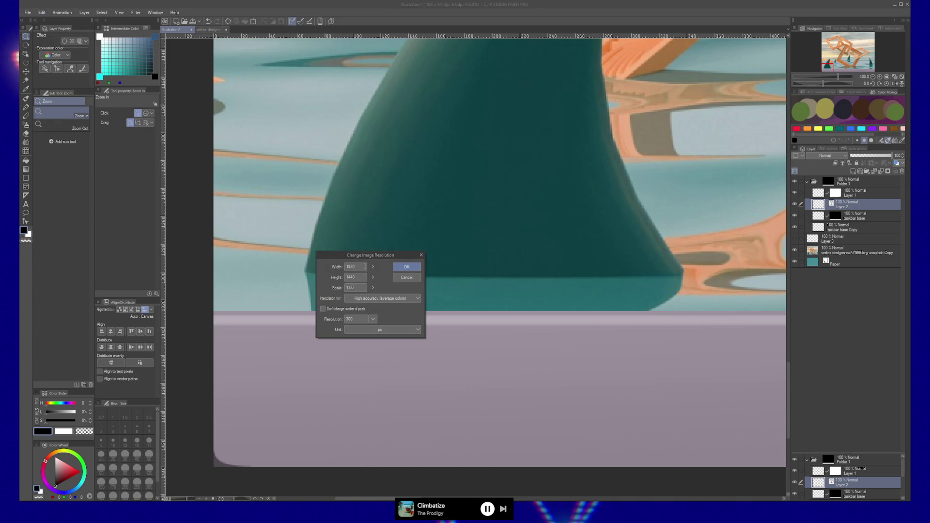
left_click(355, 266)
type("0")
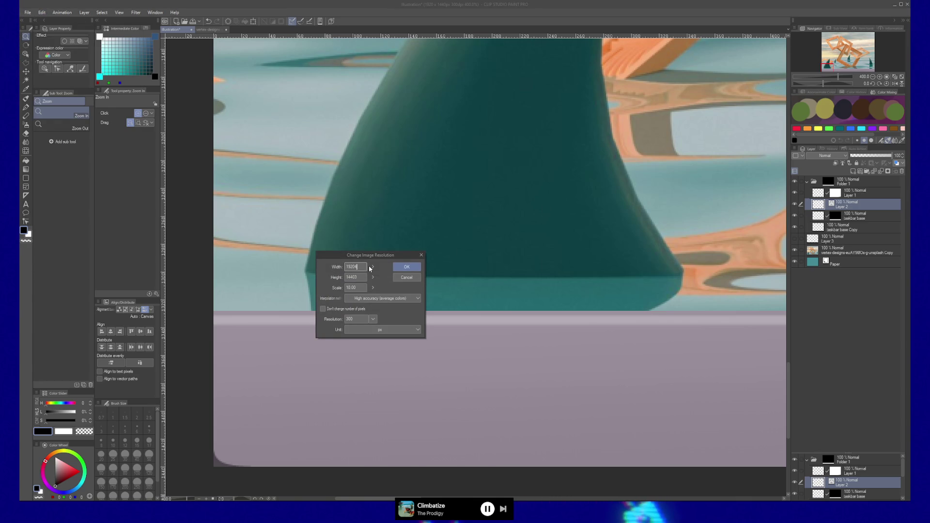
key("Escape")
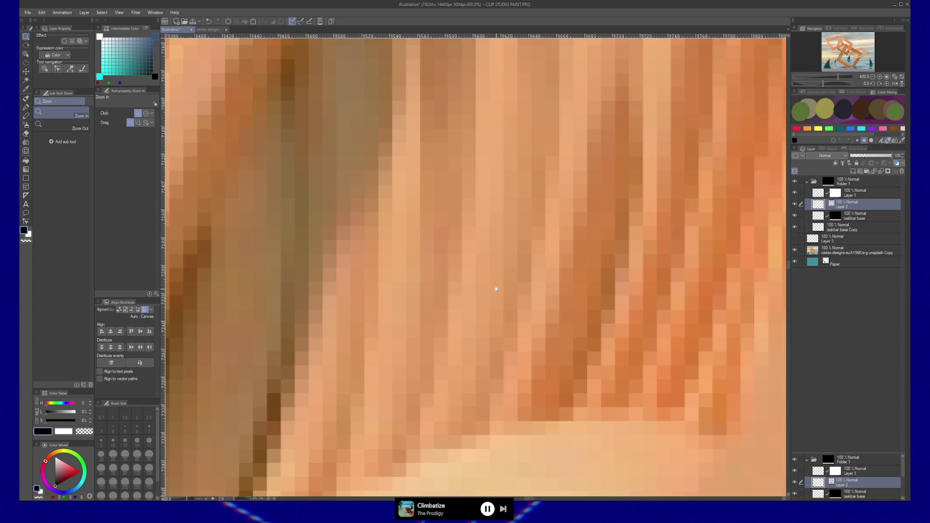
Resize the illustration back to 1920 × 1440 px at 300 dpi and view the whole artwork.
scroll(496, 289, "down", 10)
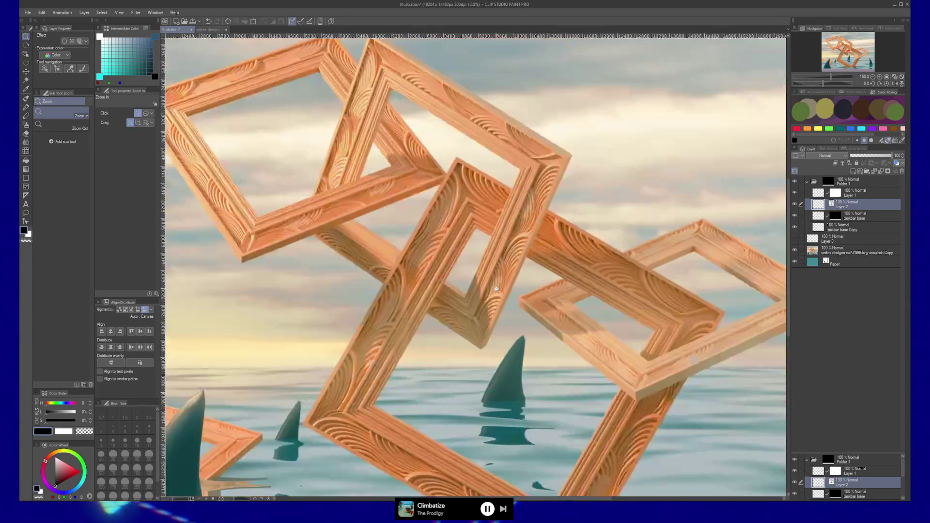
scroll(497, 289, "down", 5)
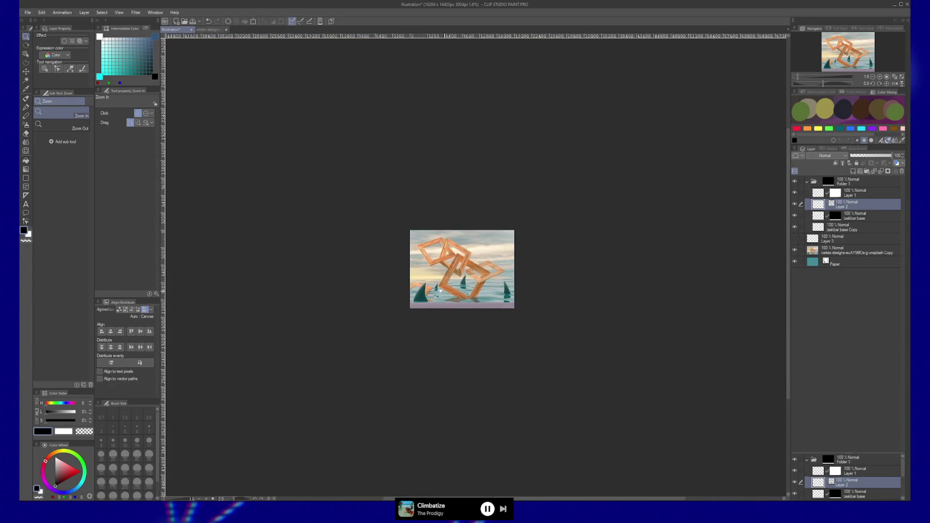
scroll(444, 293, "up", 2)
scroll(445, 293, "up", 6)
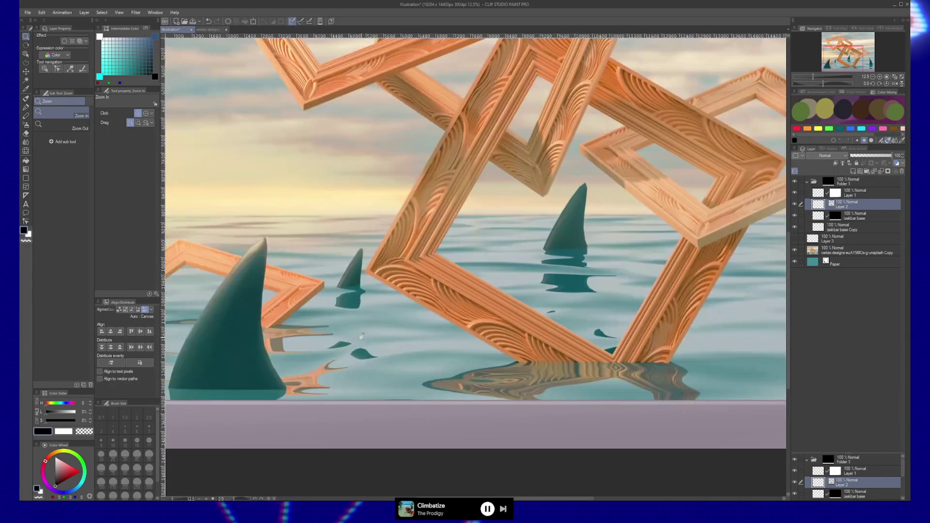
scroll(505, 317, "down", 1)
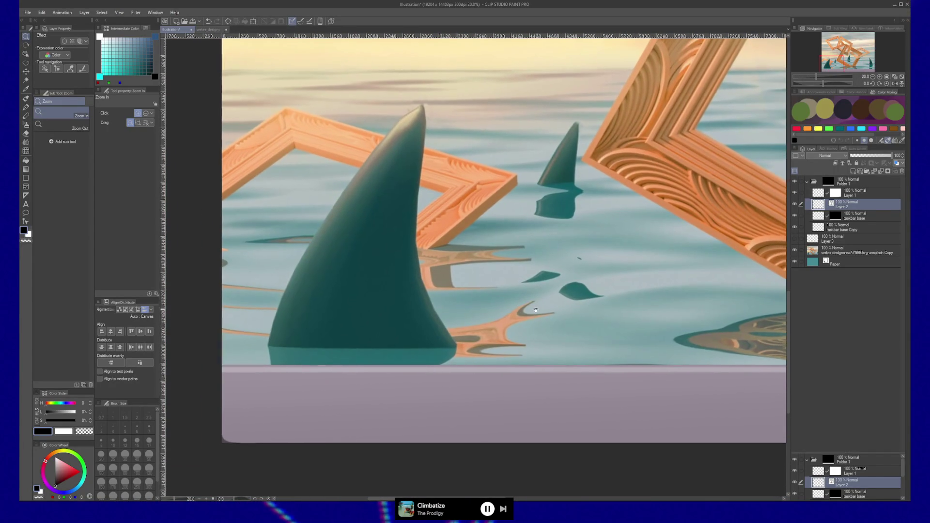
left_click(46, 13)
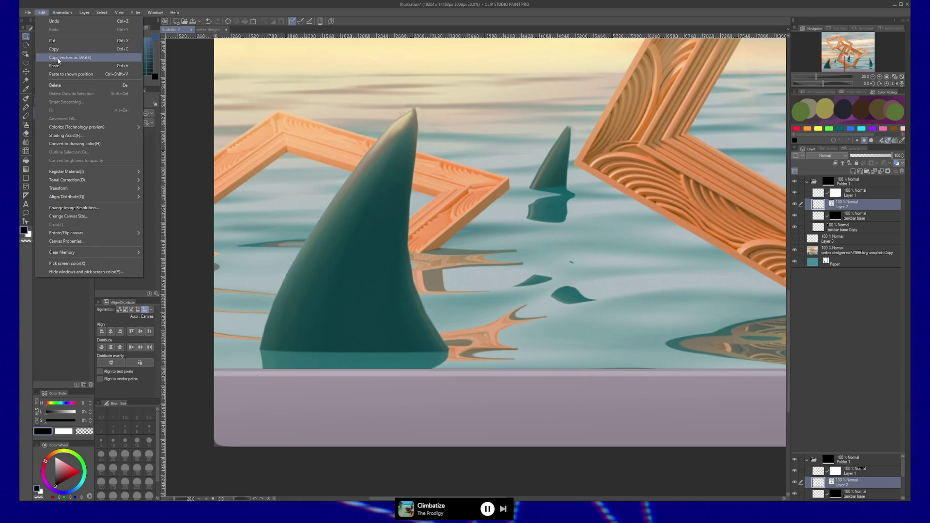
left_click(92, 207)
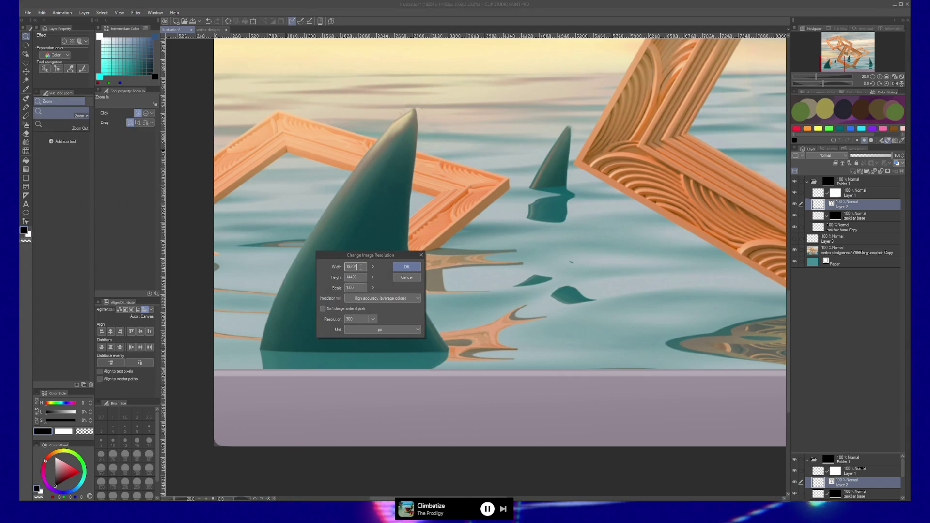
left_click(406, 280)
key("ctrl+z")
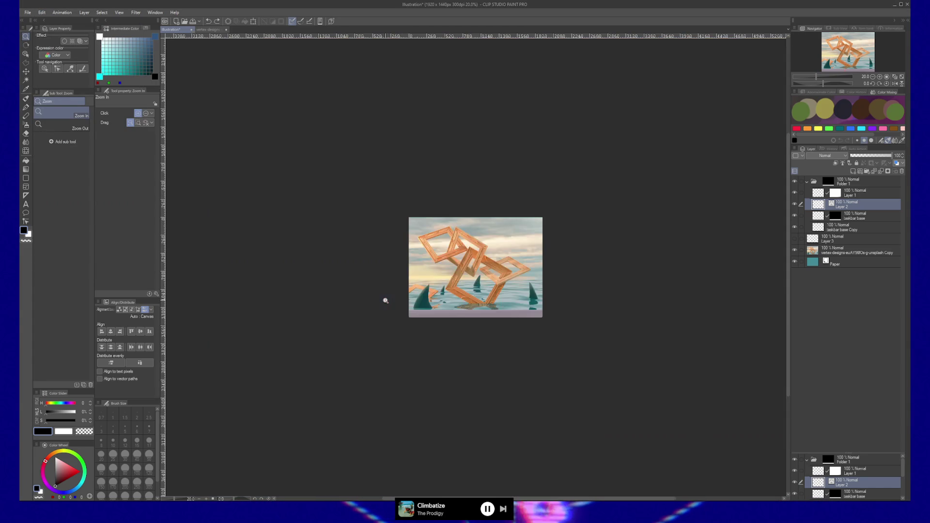
key("ctrl+plus")
key("ctrl+plus")
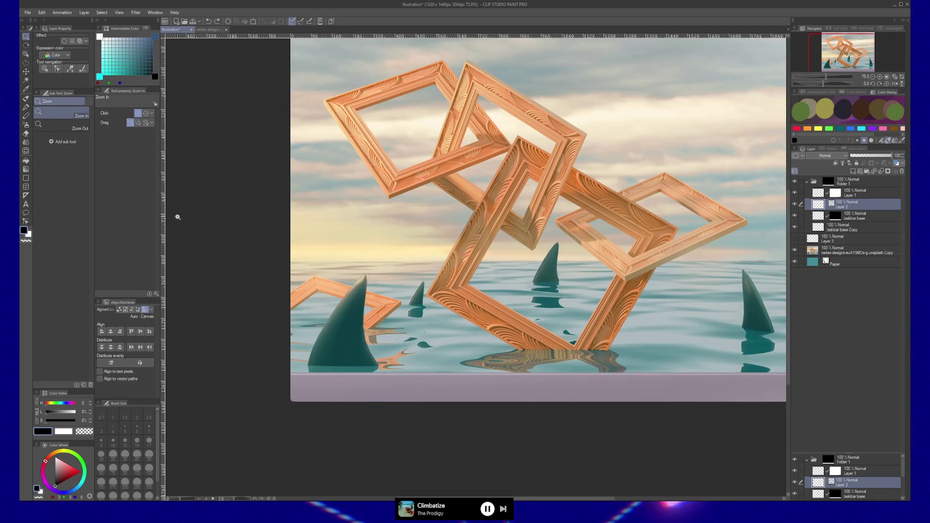
Reopen Change Image Resolution and bring up the Width slider, nudging width to 1910.
left_click(42, 12)
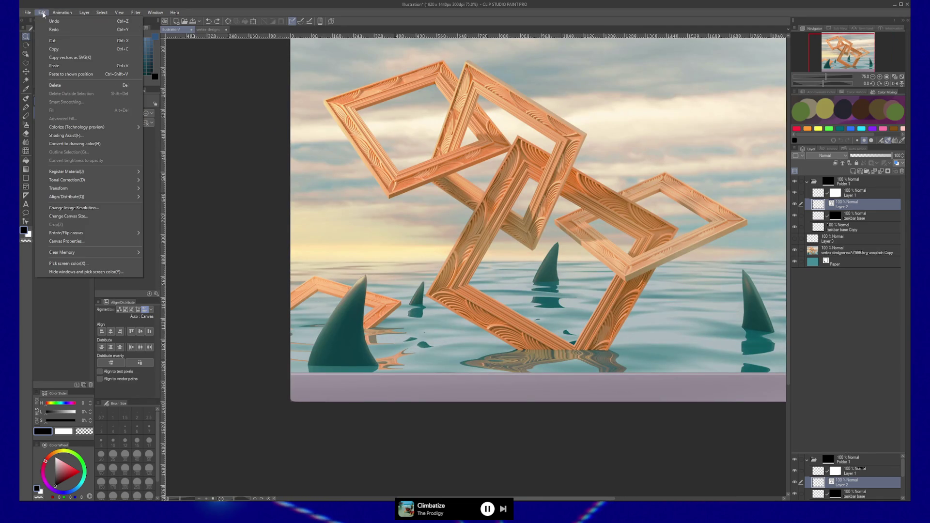
left_click(97, 210)
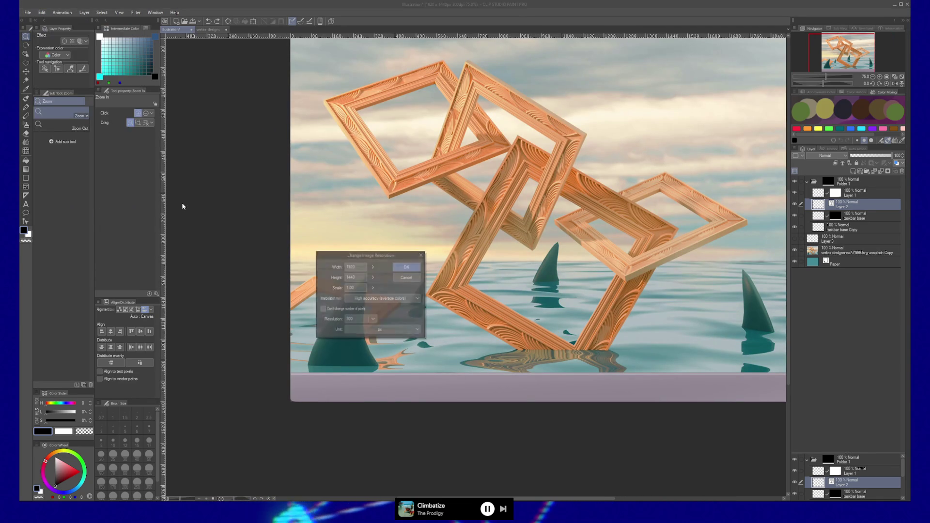
left_click(364, 267)
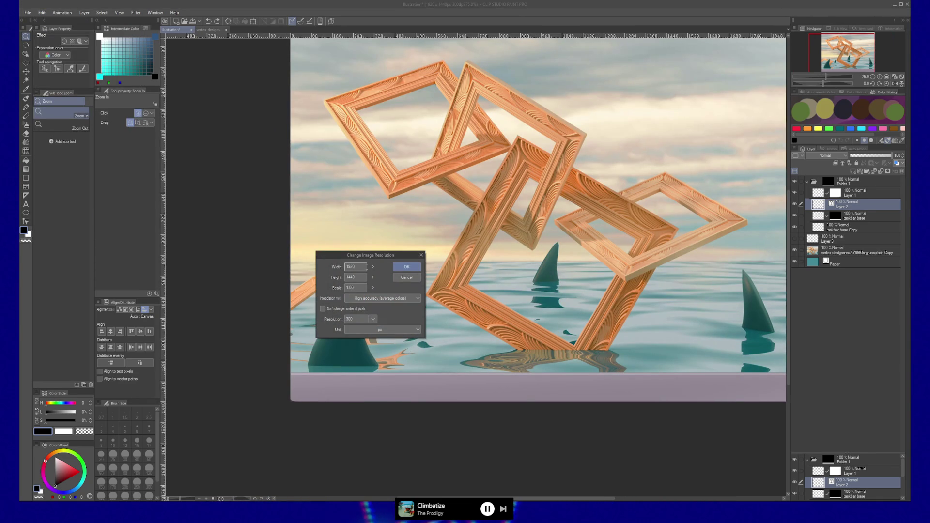
left_click(374, 266)
left_click(380, 264)
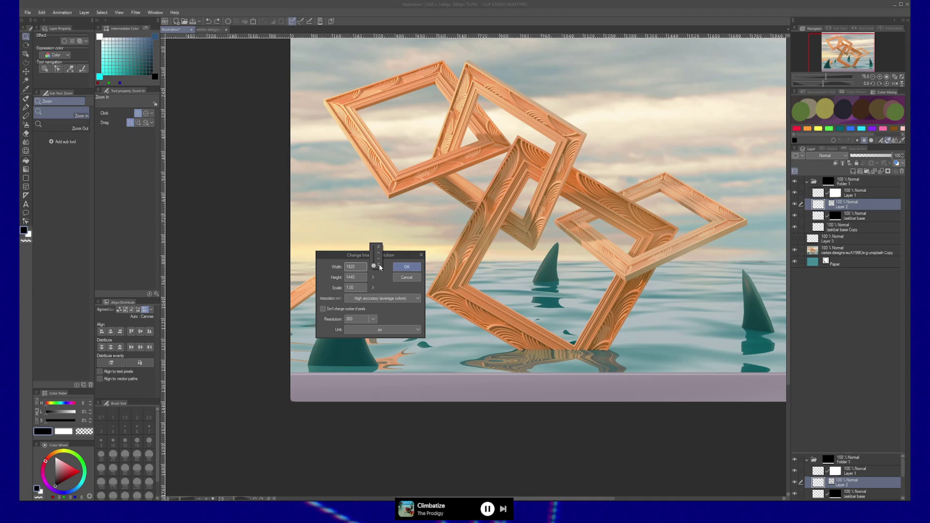
Scroll the Width slider down to 960 × 720 px at 0.50 scale.
scroll(380, 266, "down", 5)
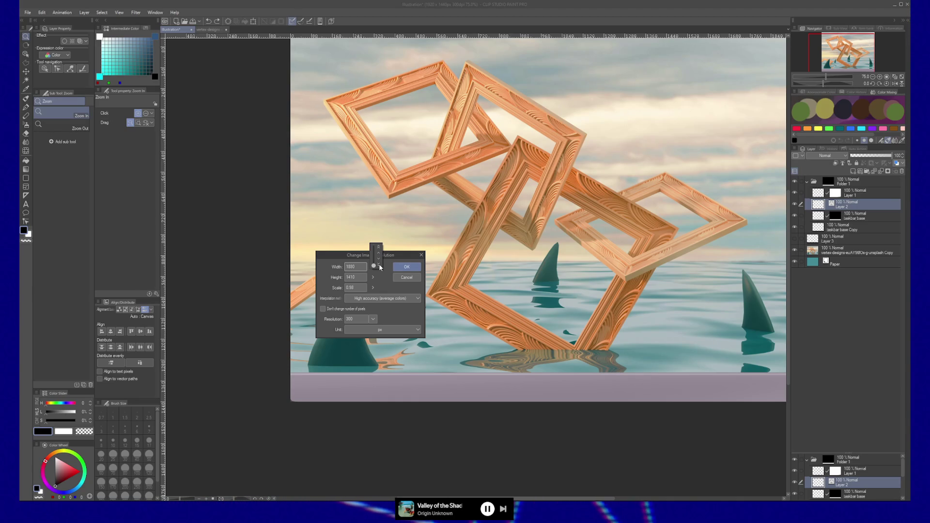
scroll(380, 267, "down", 2)
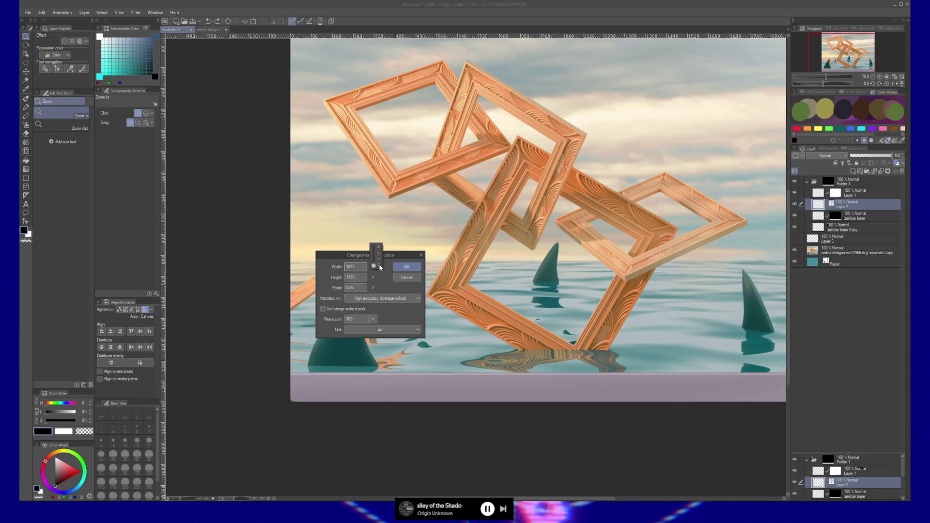
scroll(380, 267, "down", 1)
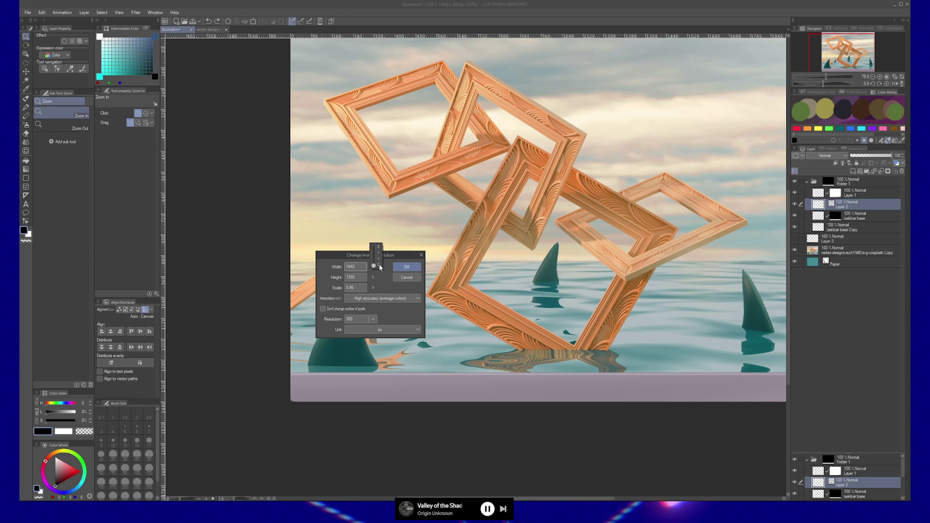
scroll(381, 267, "down", 10)
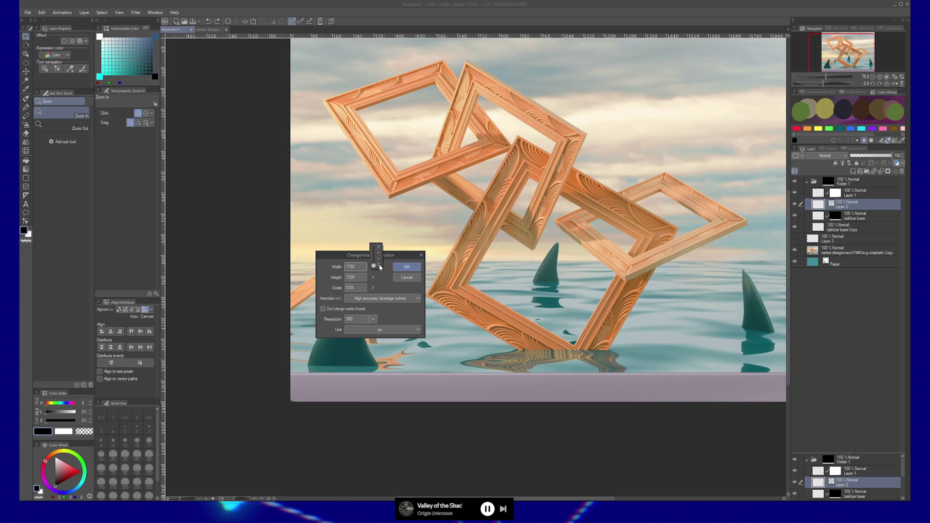
scroll(380, 267, "down", 6)
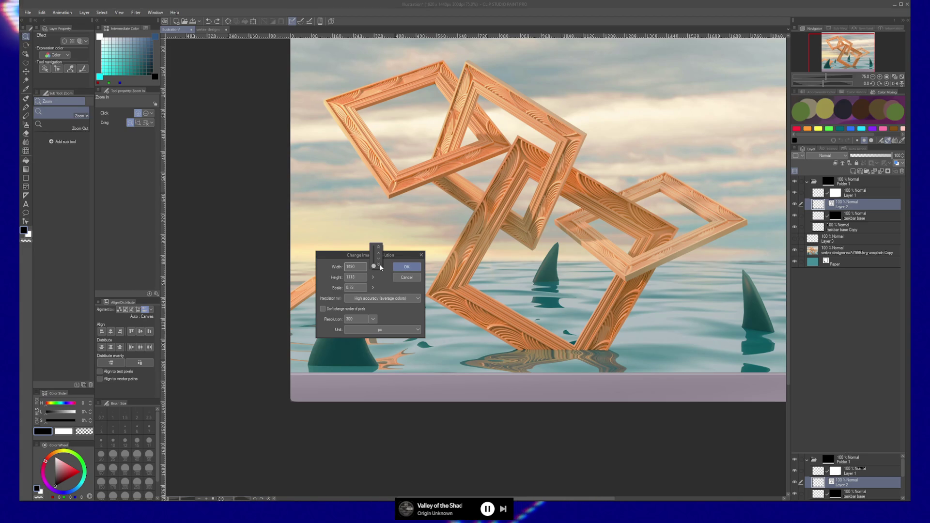
scroll(380, 267, "down", 9)
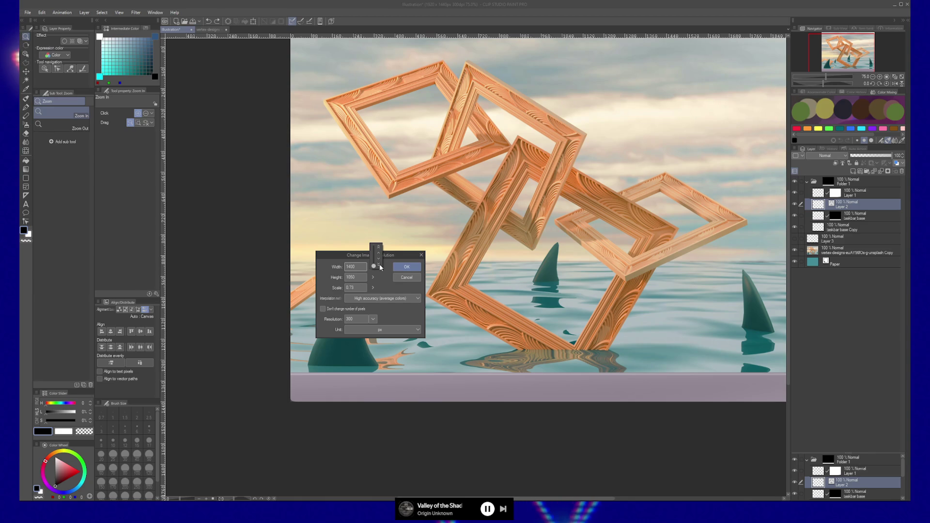
scroll(380, 267, "down", 3)
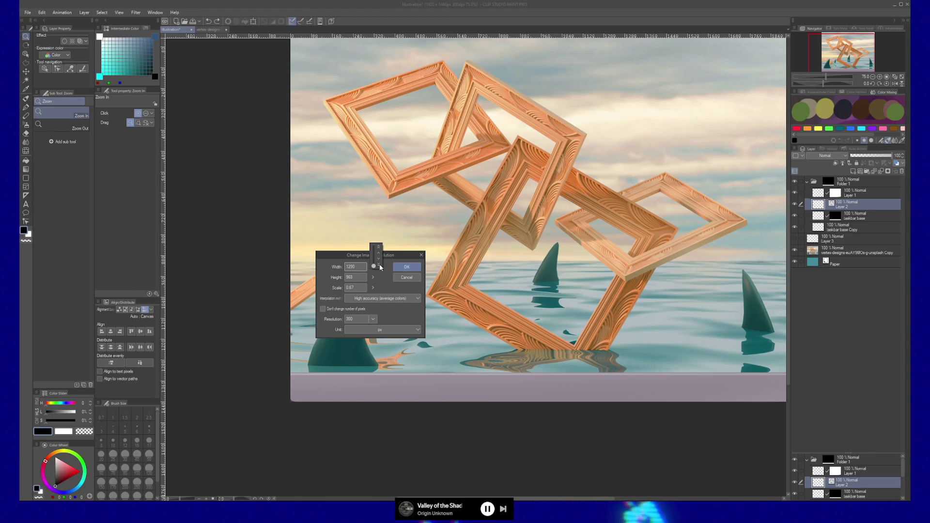
scroll(380, 267, "down", 10)
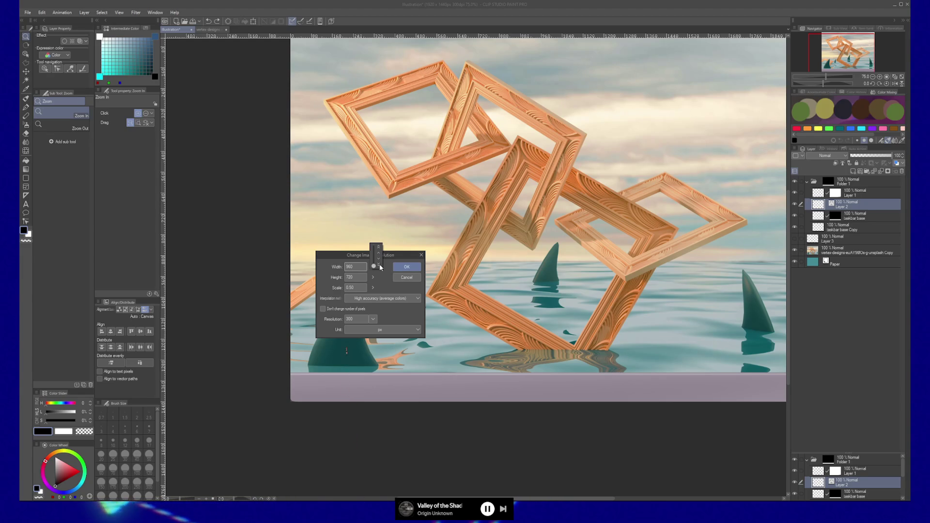
Set Interpolation to Hard edges (nearest neighbor) and Resolution to 72 dpi.
left_click(410, 299)
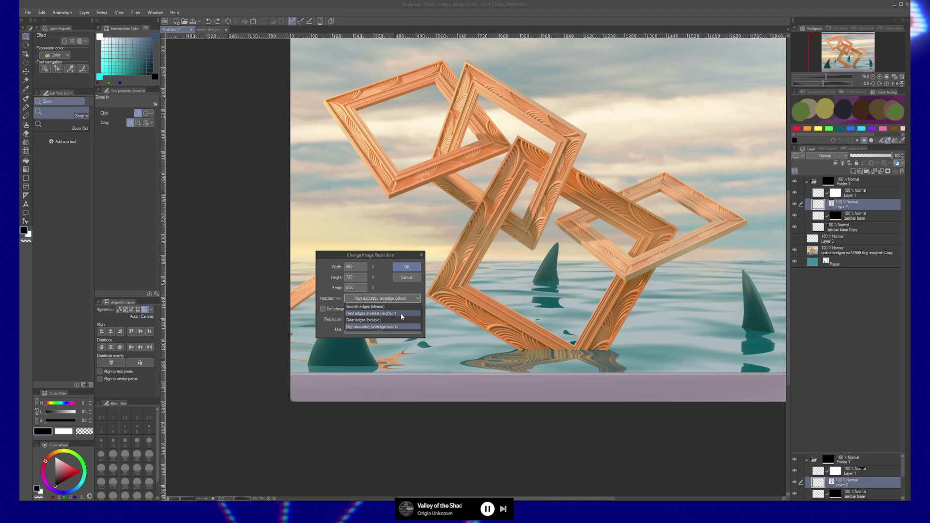
left_click(400, 314)
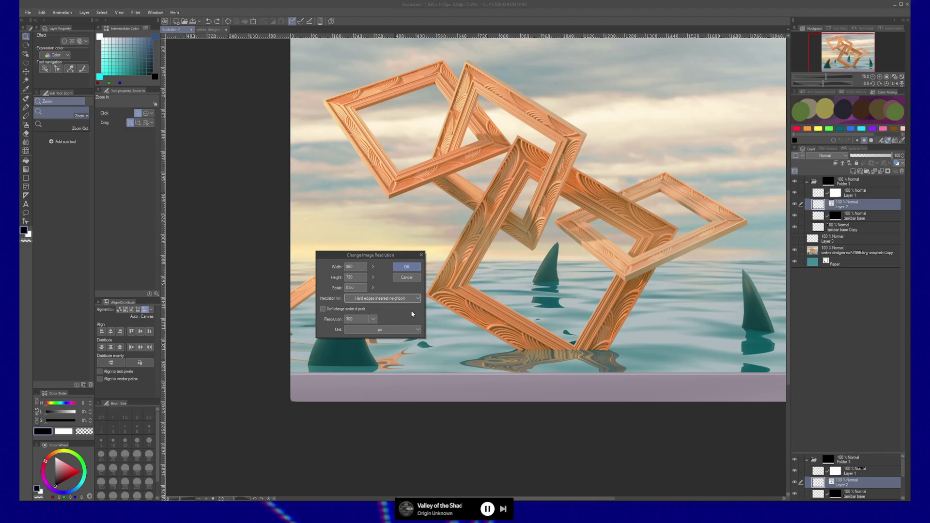
left_click(373, 320)
left_click(376, 328)
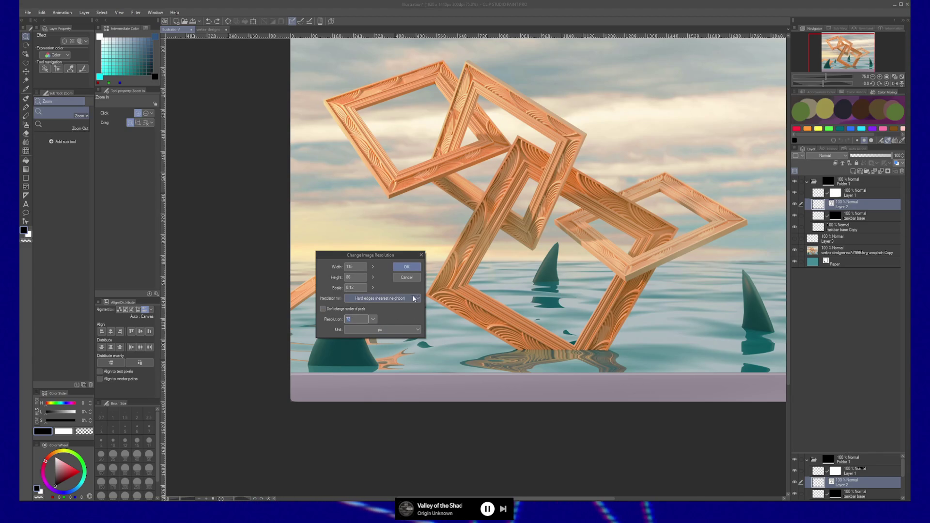
left_click(373, 320)
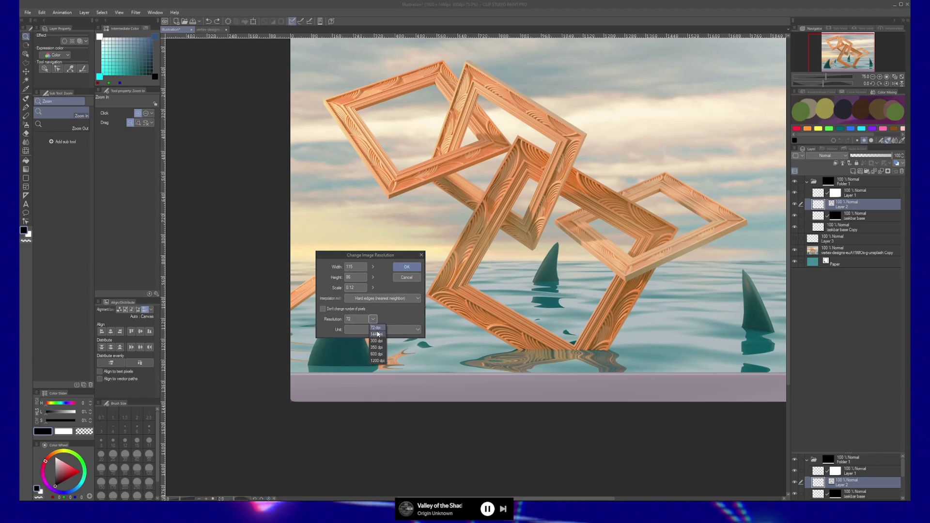
left_click(375, 344)
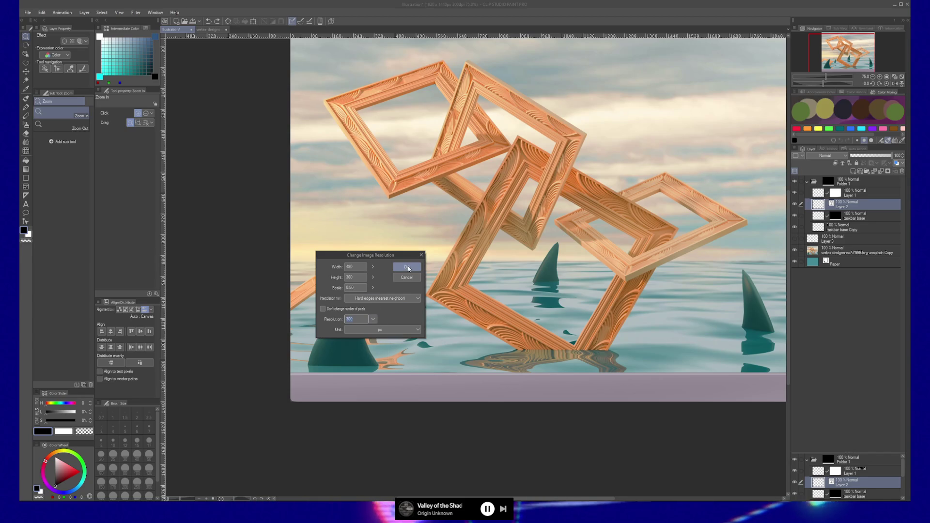
left_click(373, 319)
left_click(376, 327)
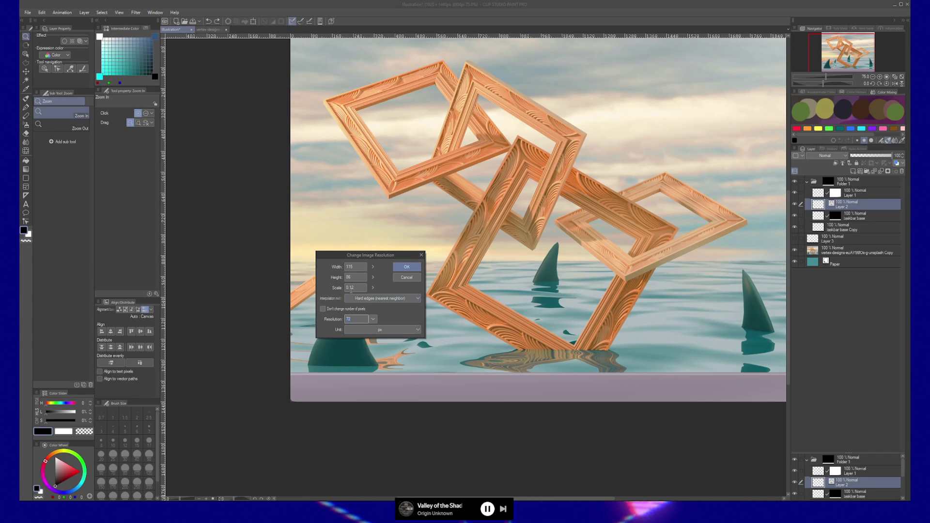
Enter 960 as the width and apply the 960 × 720 resize.
left_click(362, 266)
type("960")
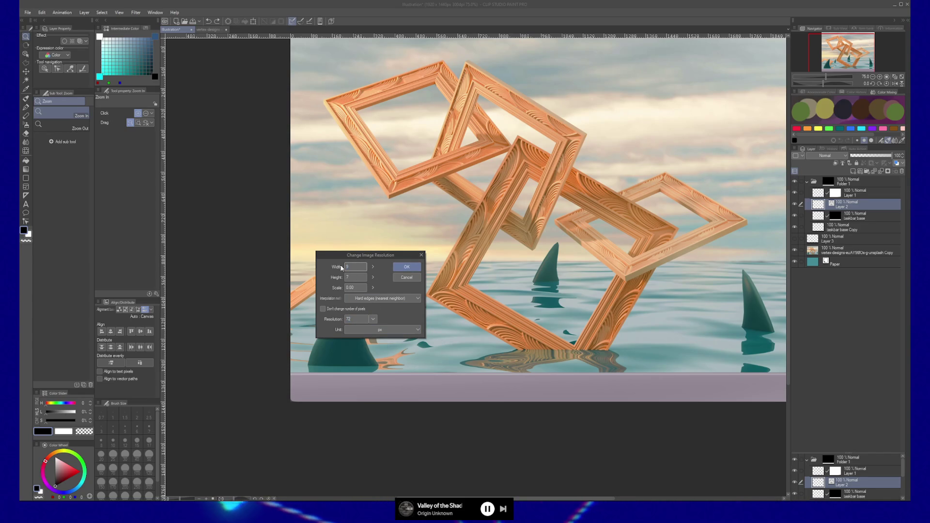
left_click(358, 277)
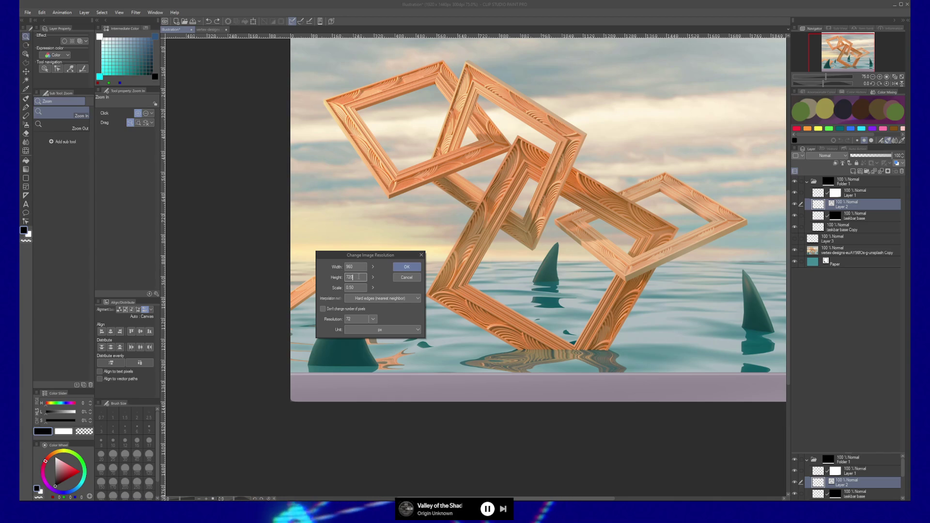
left_click(413, 268)
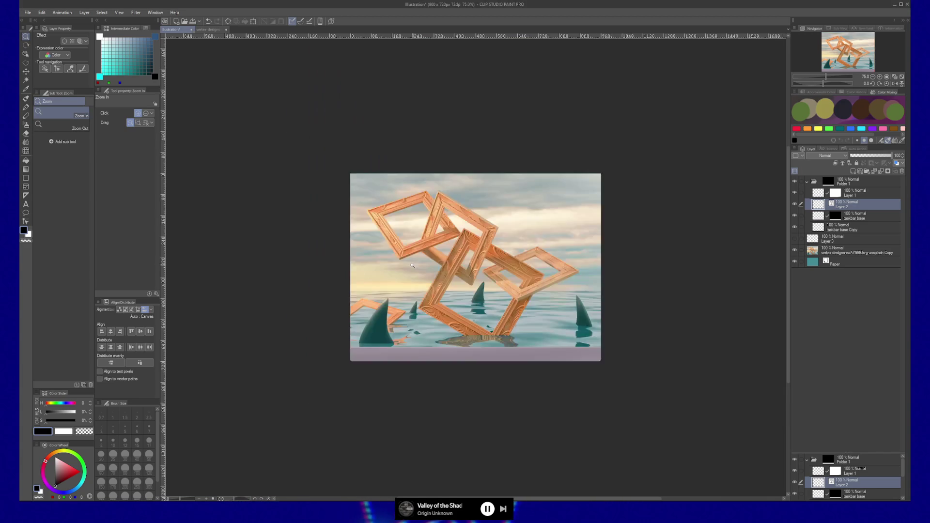
scroll(397, 345, "up", 7)
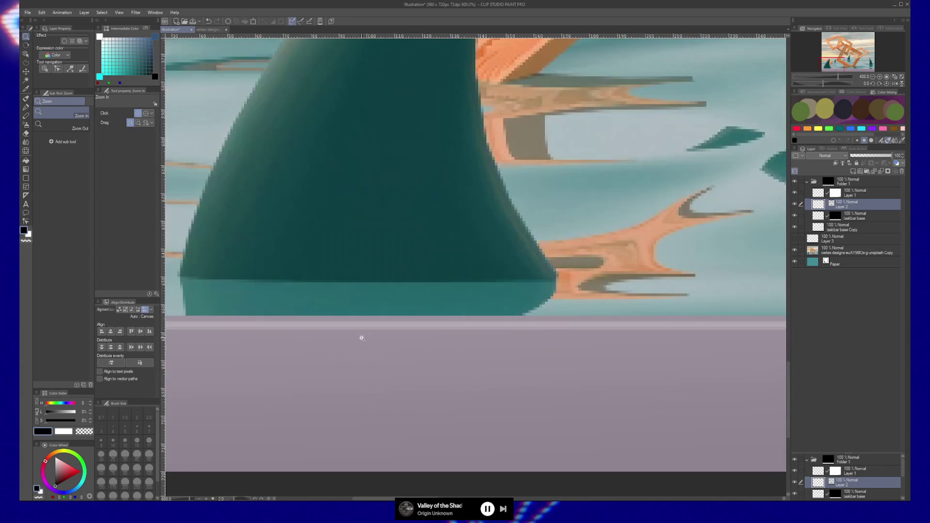
Zoom in on the lower-left fin's base above the lavender band and switch to Correct line (Y).
mouse_move(361, 338)
left_mouse_down()
mouse_move(569, 328)
mouse_move(488, 341)
left_mouse_up()
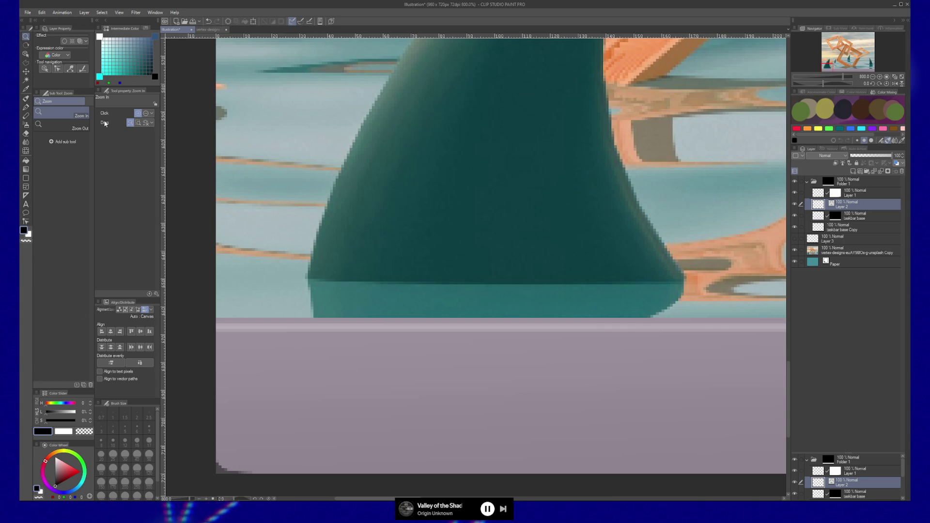
scroll(588, 330, "down", 4)
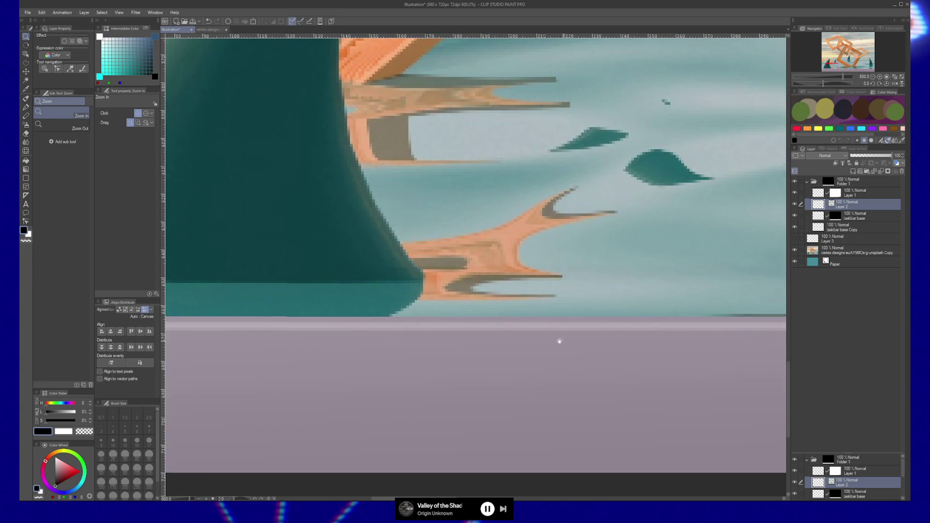
scroll(678, 346, "down", 4)
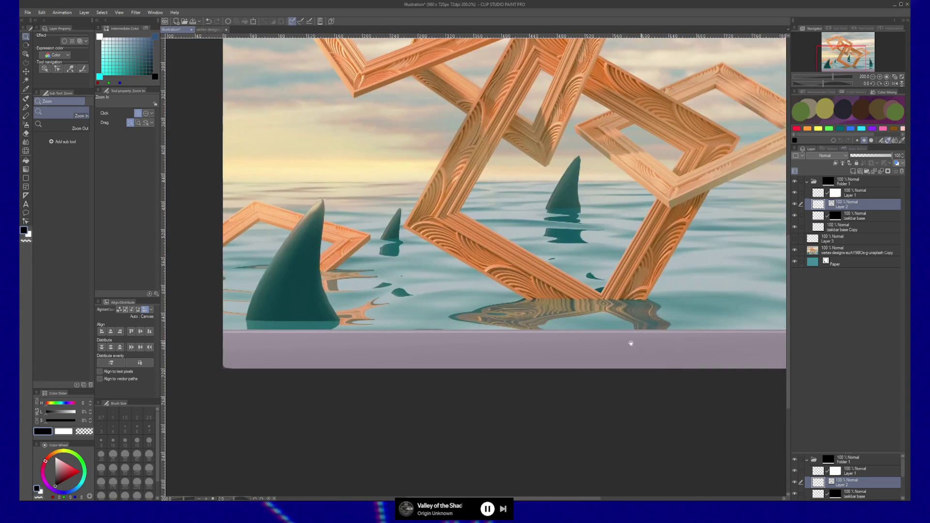
scroll(473, 344, "left", 2)
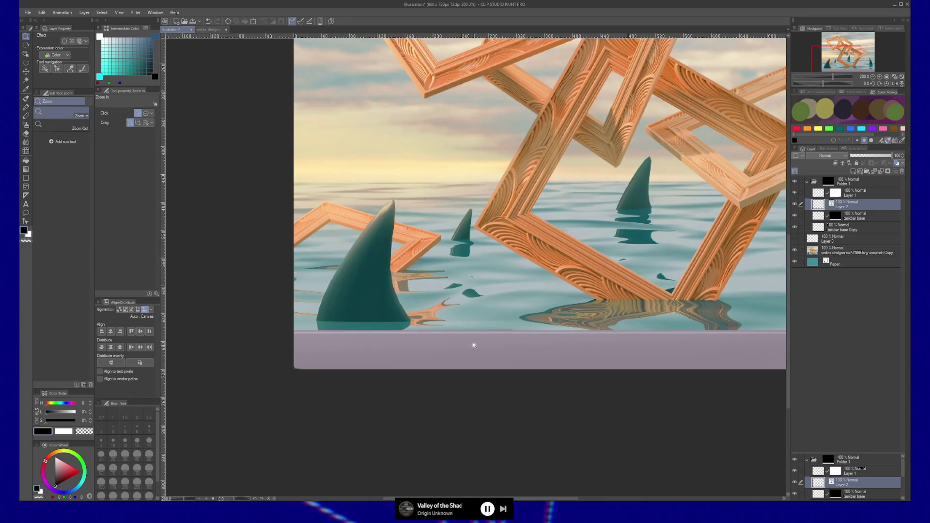
left_click(329, 349)
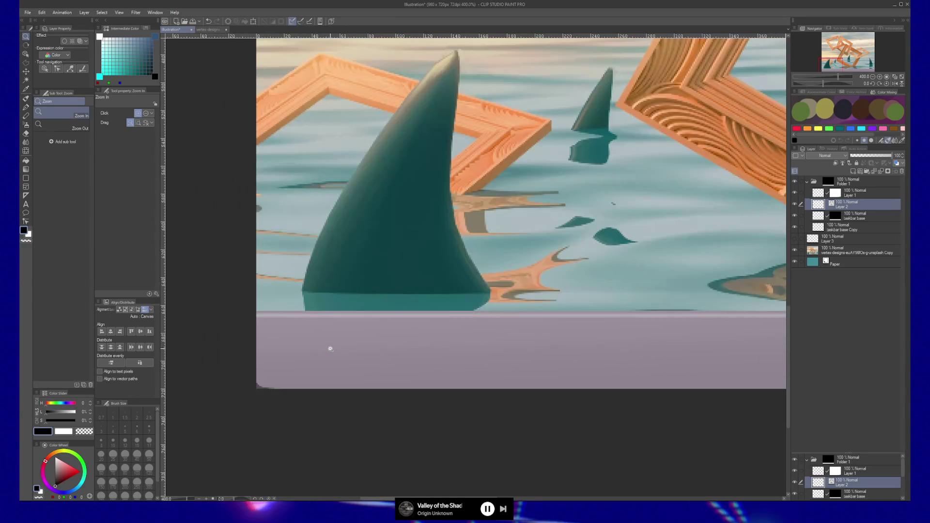
left_click(333, 341)
left_click_drag(334, 333, 505, 370)
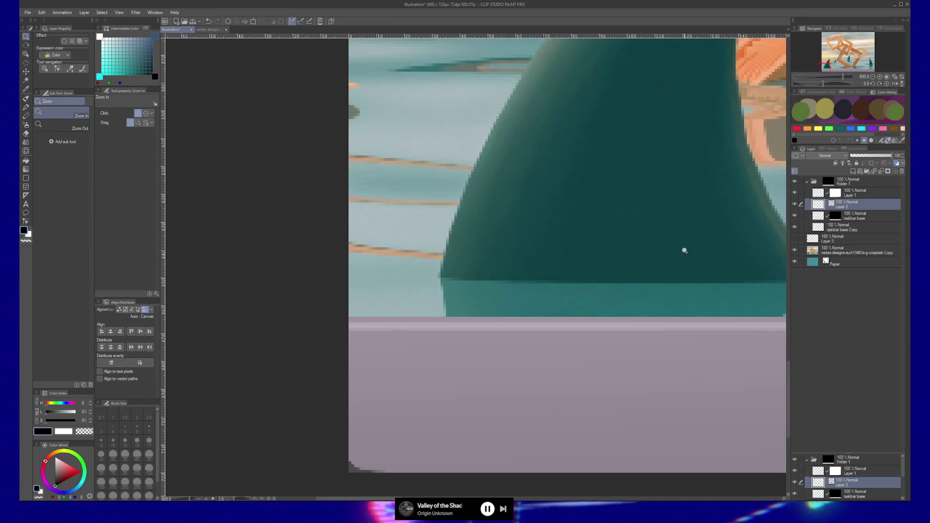
key("y")
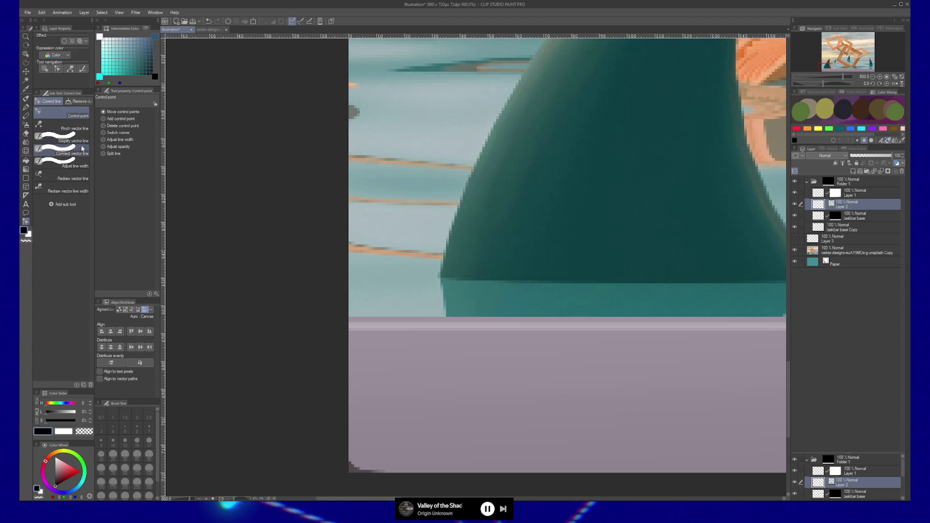
Try Redraw vector line and Redraw vector line width, return to Control point, and open Layer menu.
left_click(82, 179)
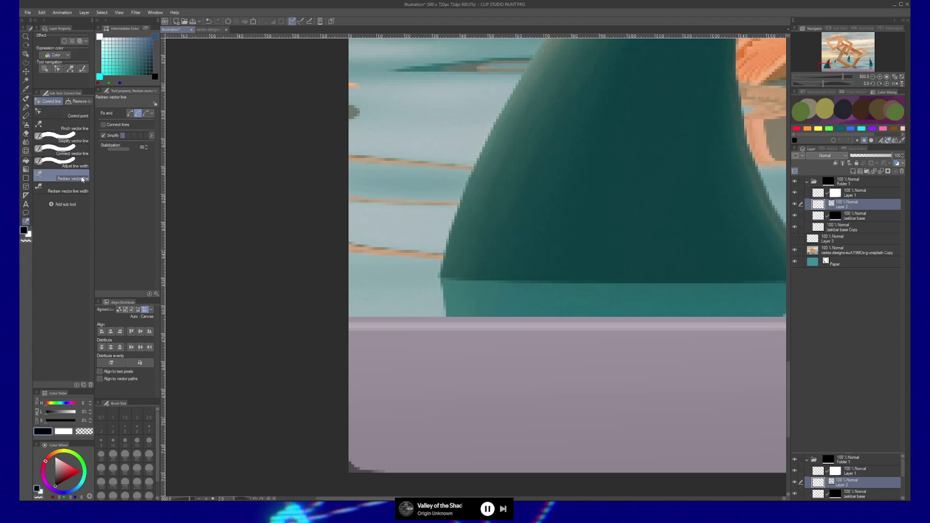
left_click(73, 118)
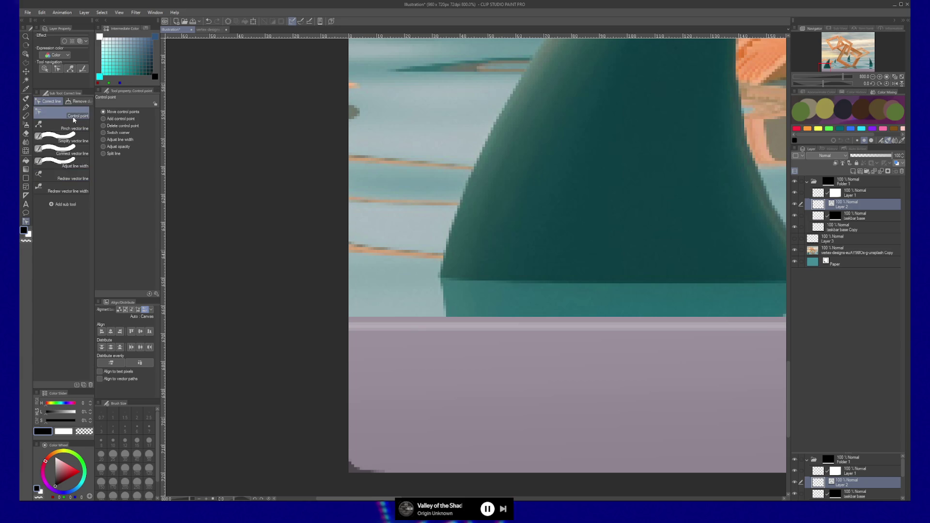
left_click(72, 191)
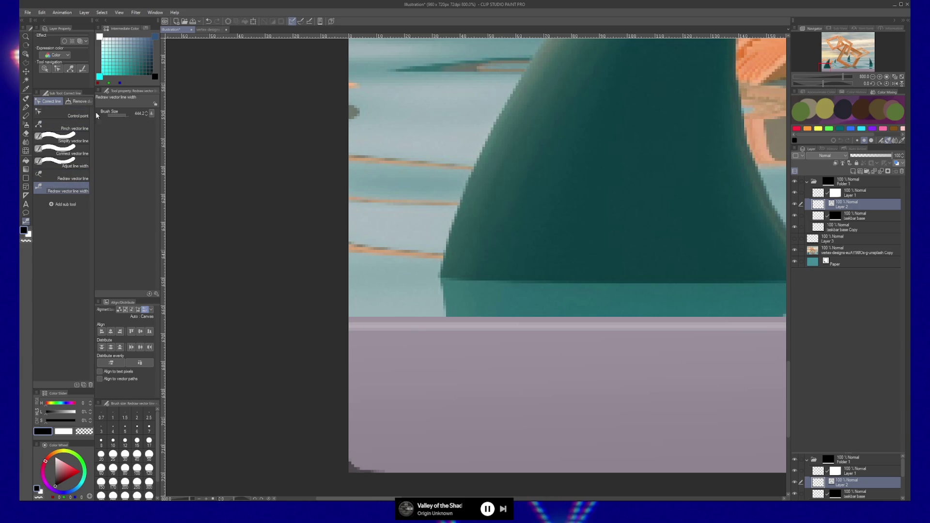
left_click(64, 119)
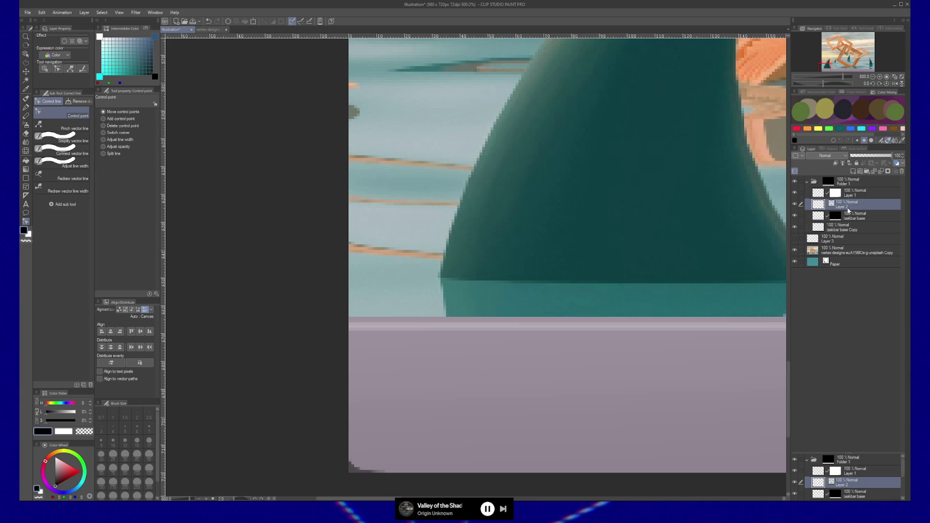
left_click(85, 13)
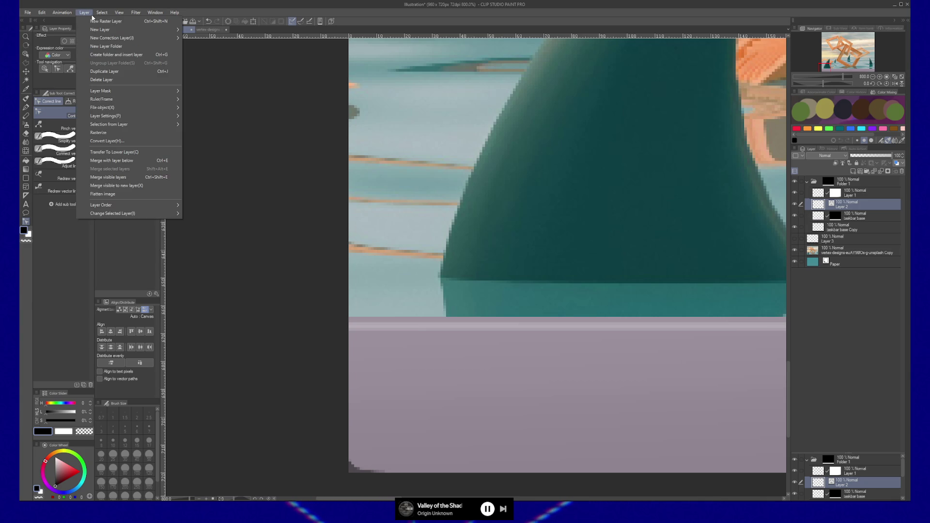
left_click(91, 13)
left_click(92, 13)
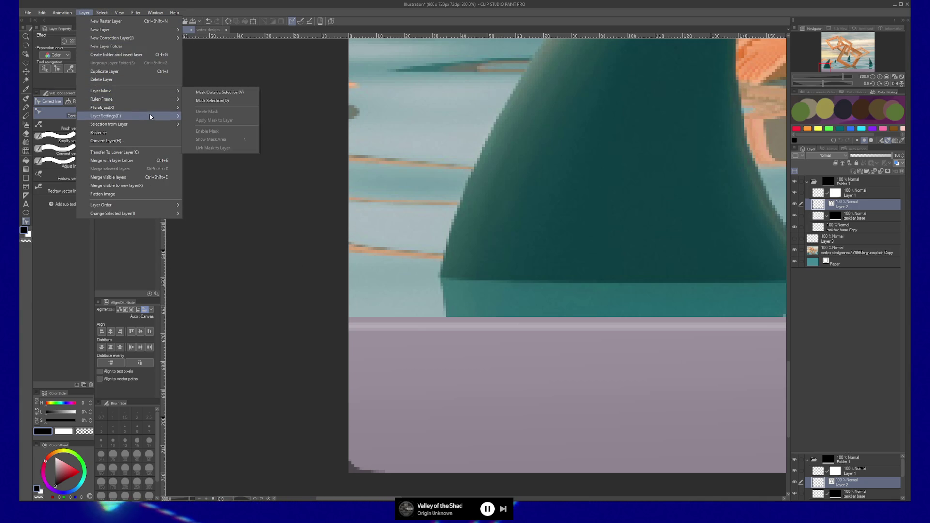
mouse_move(150, 116)
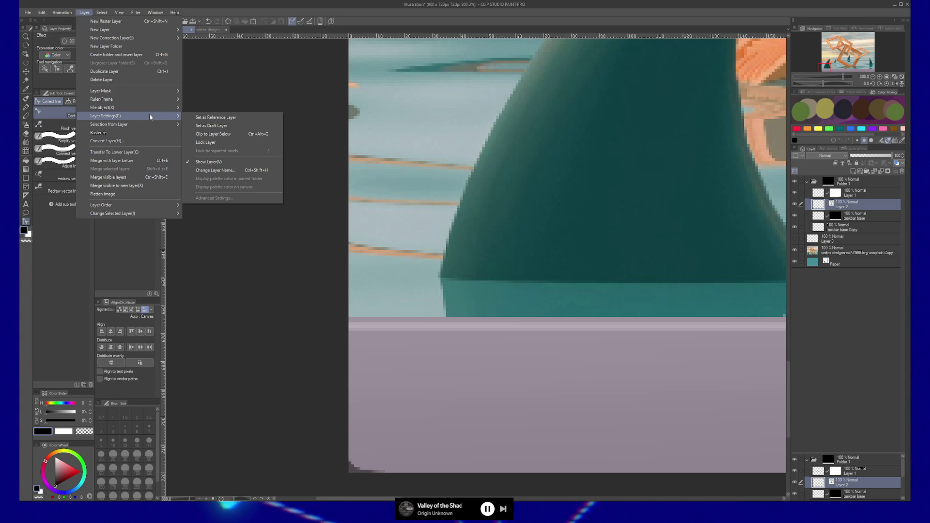
mouse_move(150, 125)
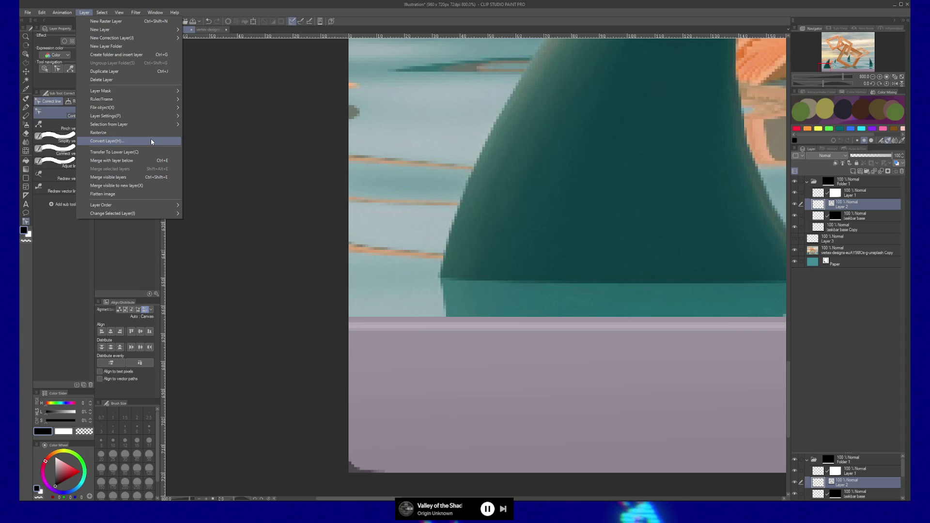
Convert the fin layer to vector with Anti-aliasing None and delete the stray line on the band.
left_click(151, 141)
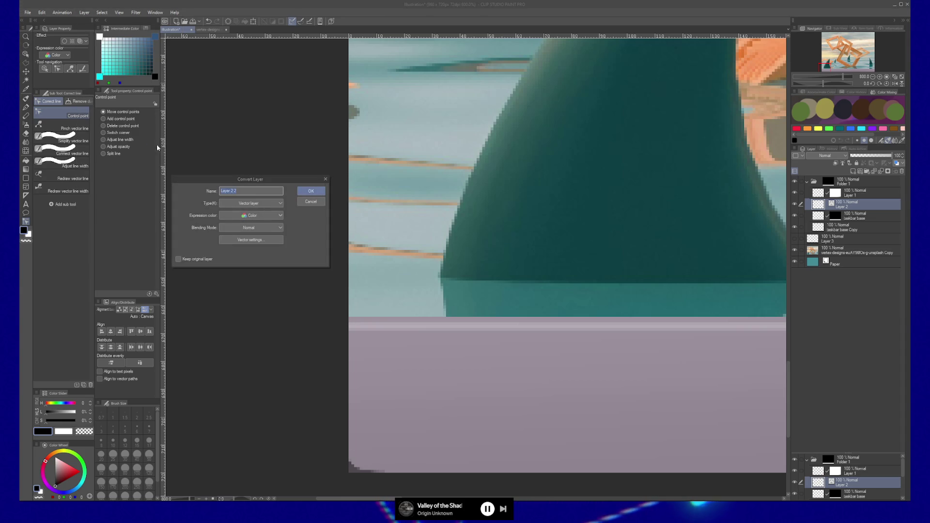
left_click(272, 243)
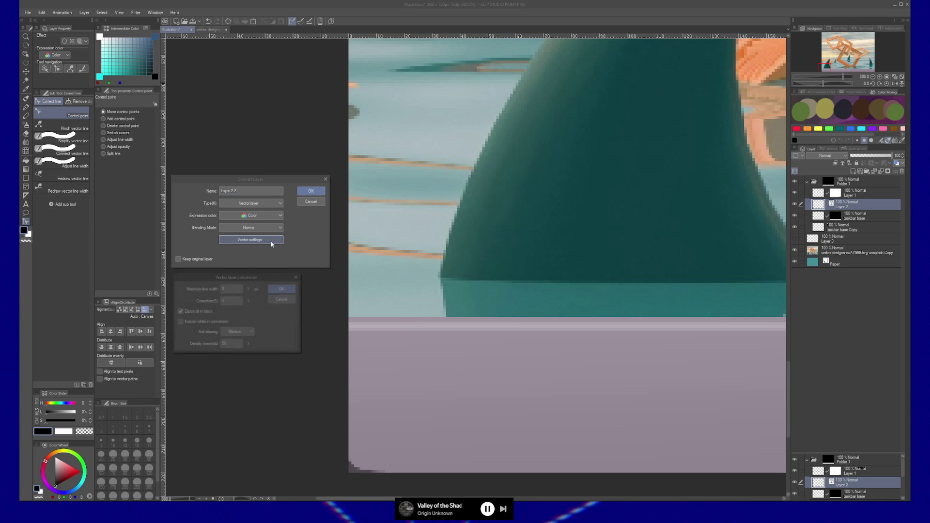
left_click(250, 333)
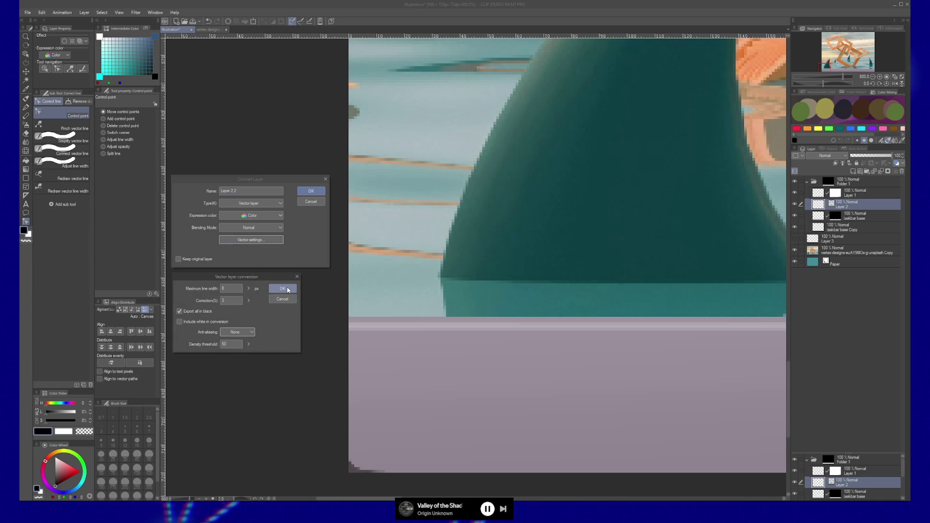
left_click(288, 290)
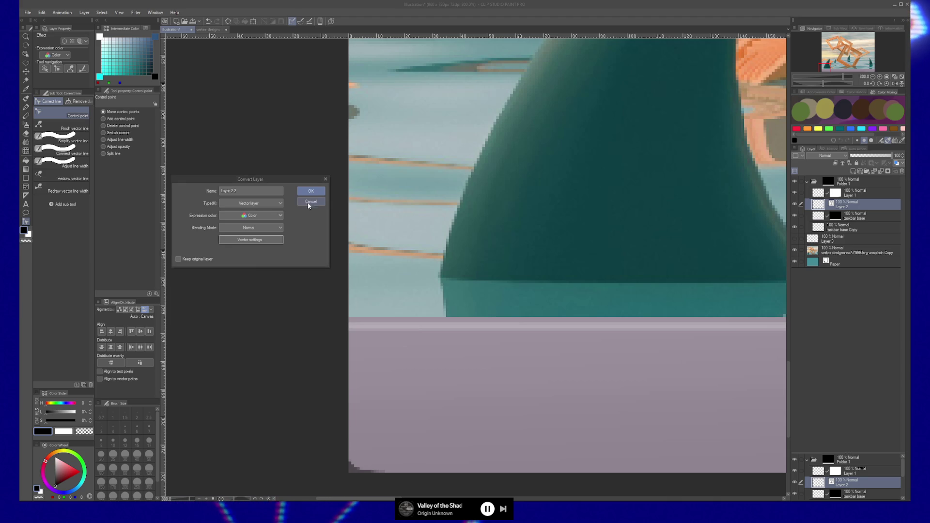
left_click(310, 193)
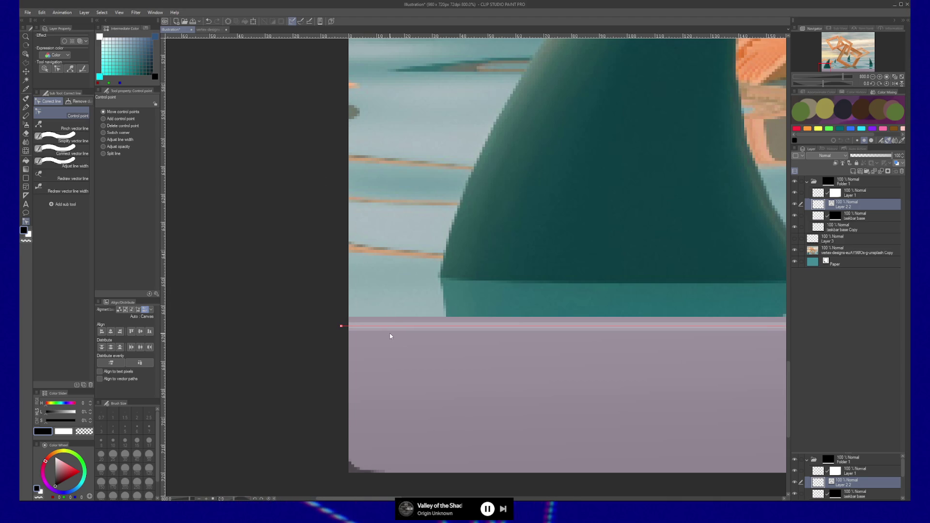
key("Delete")
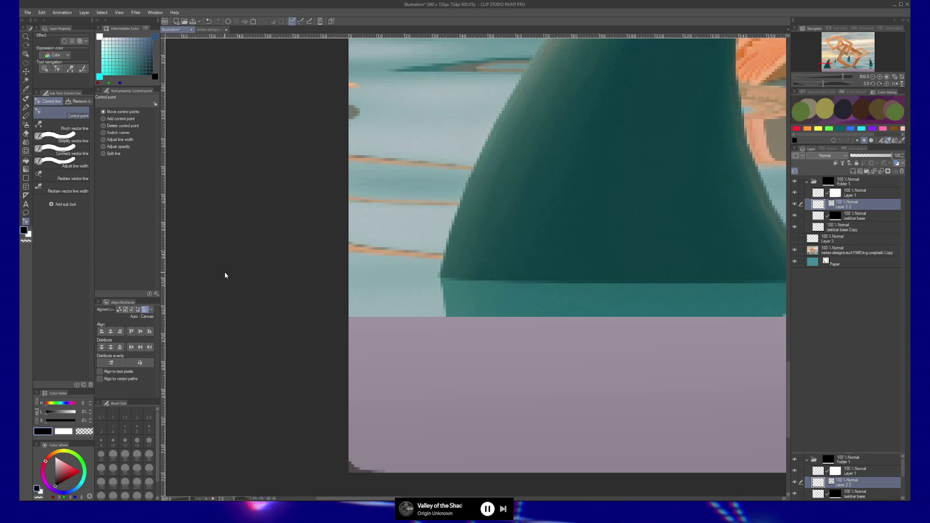
key("b")
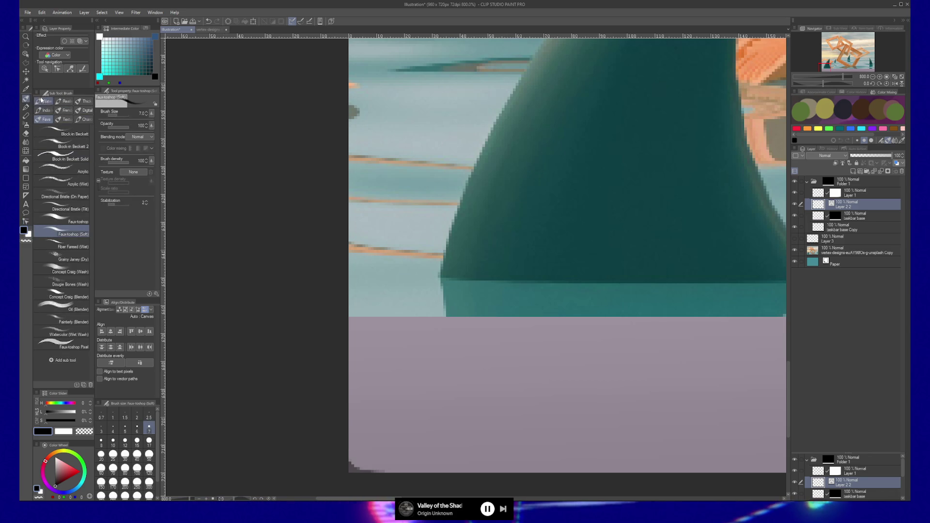
Test Block-in Beckett Solid and Faux-toshop brushes on the band, undoing strokes, and set size 12.
left_click(72, 158)
left_click_drag(353, 380, 565, 382)
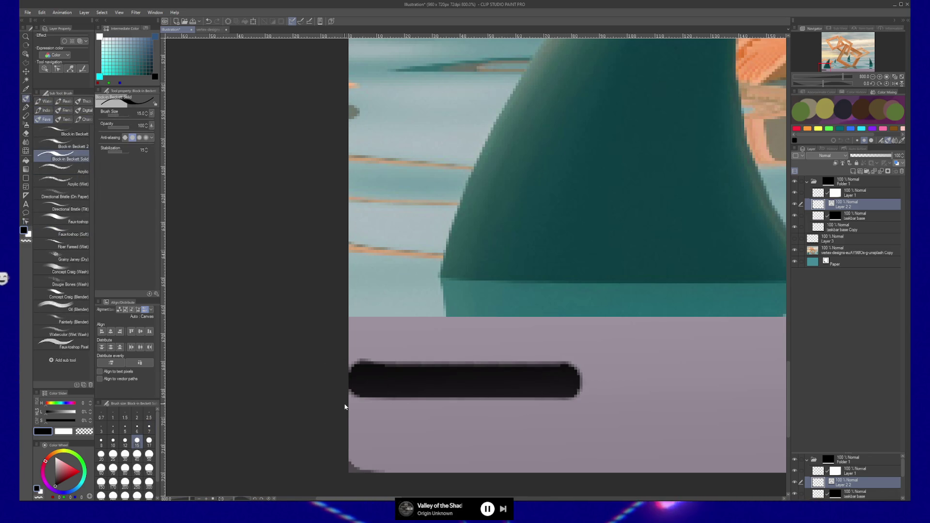
key("ctrl+z")
left_click_drag(347, 374, 605, 375)
key("ctrl+z")
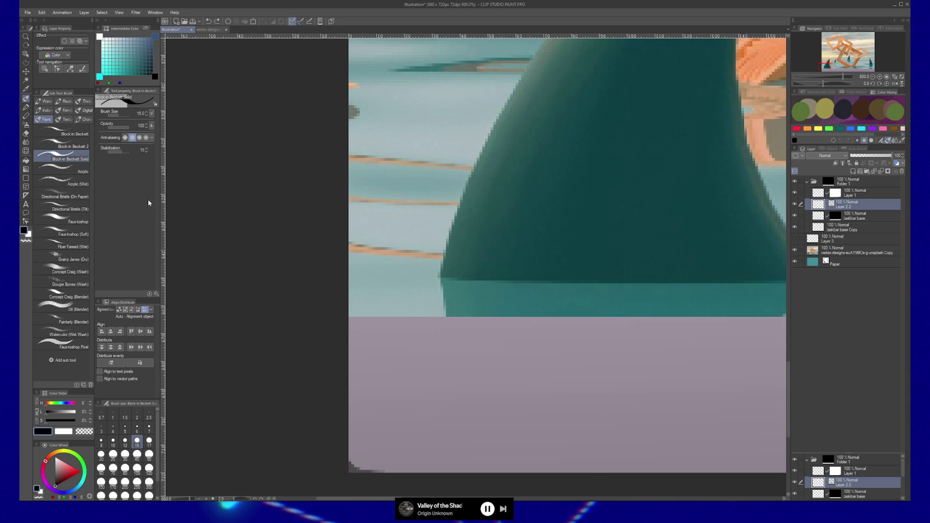
left_click(78, 221)
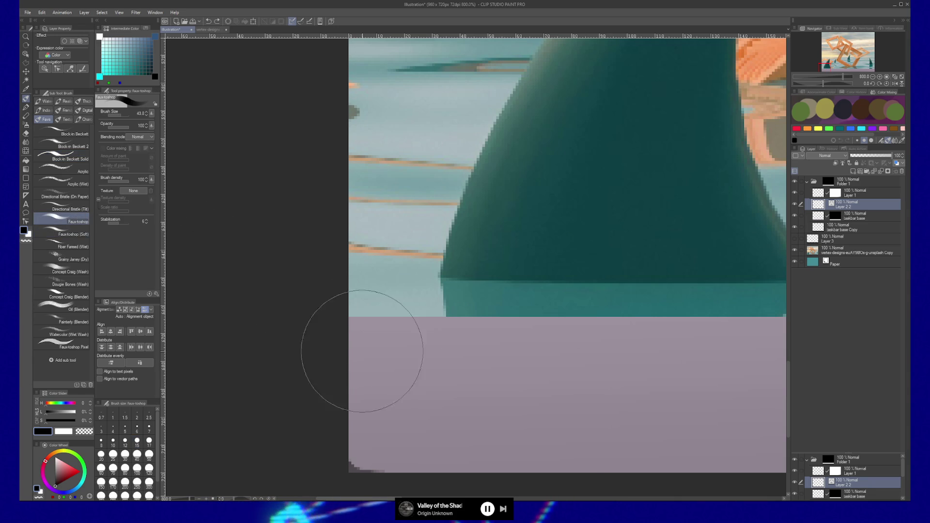
left_click_drag(364, 376, 605, 378)
key("ctrl+z")
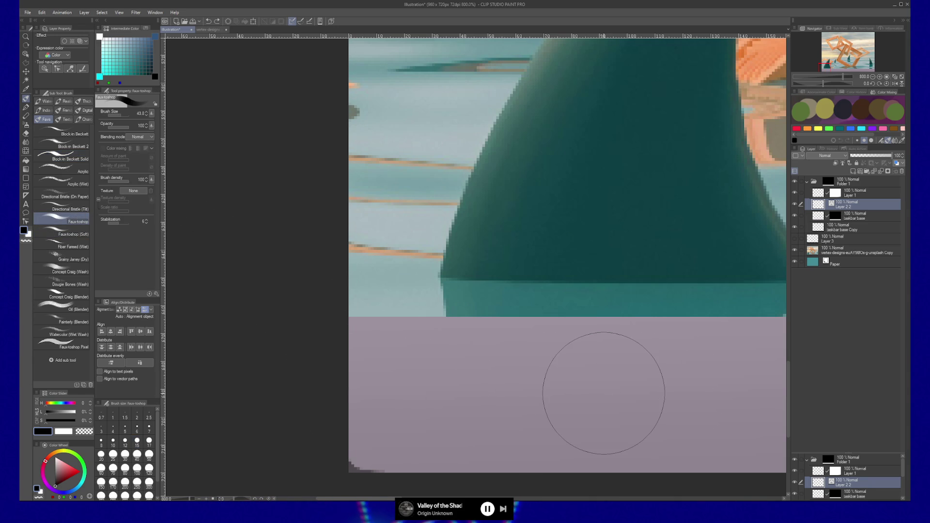
key("bracketleft")
key("bracketleft")
key("bracketleft")
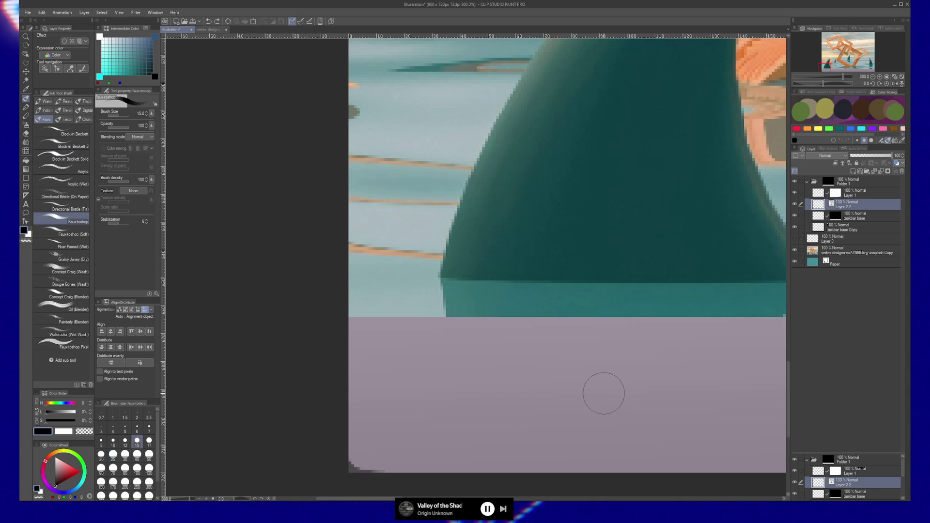
left_click_drag(547, 378, 268, 382)
key("ctrl+z")
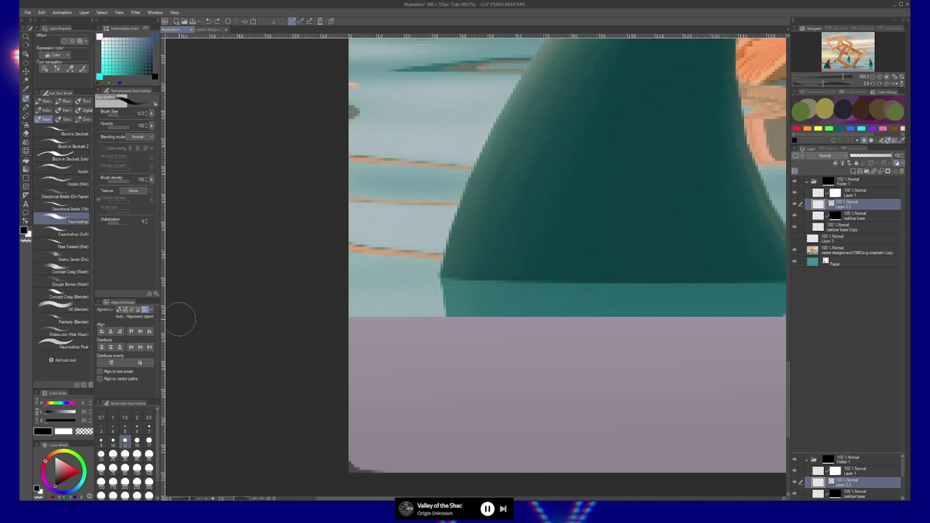
Show Faux-toshop's Ink > Anti-aliasing setting in its quick settings, then test and undo a stroke.
left_click(156, 294)
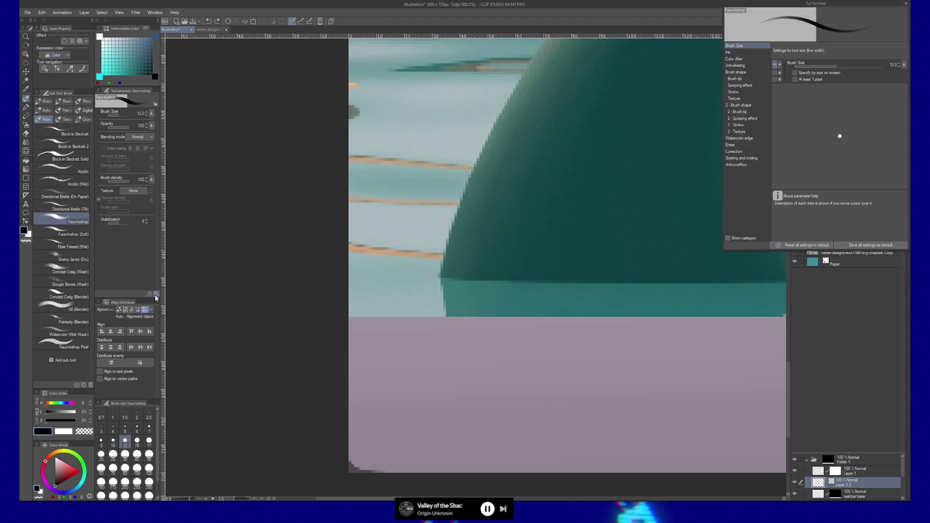
left_click_drag(833, 10, 327, 120)
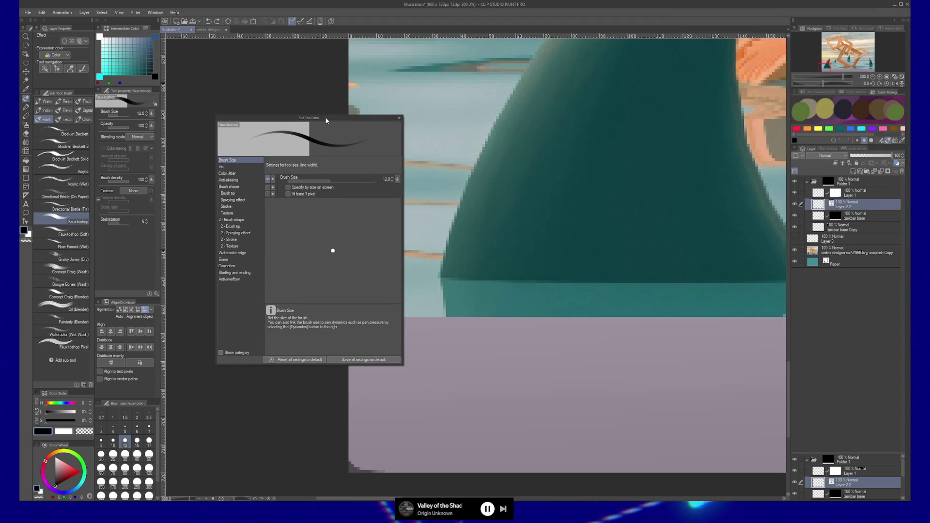
left_click(229, 167)
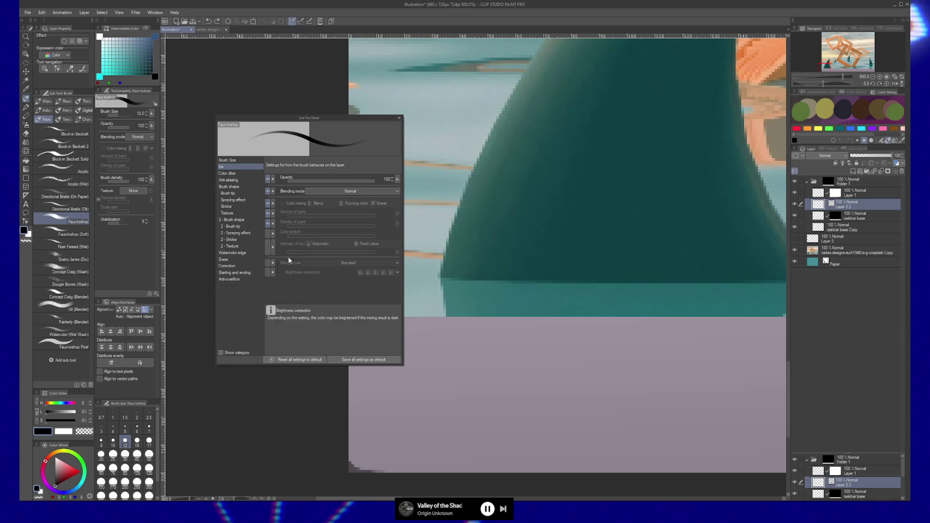
left_click(243, 182)
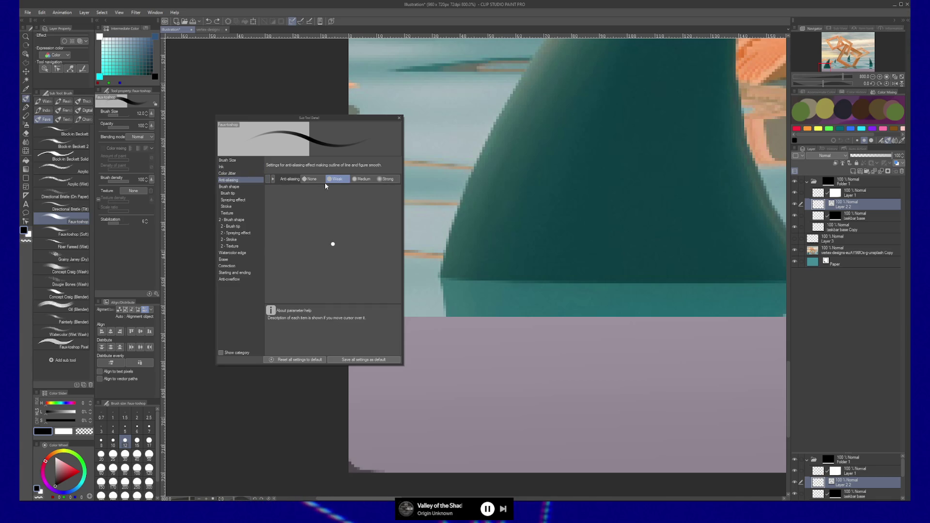
left_click(267, 179)
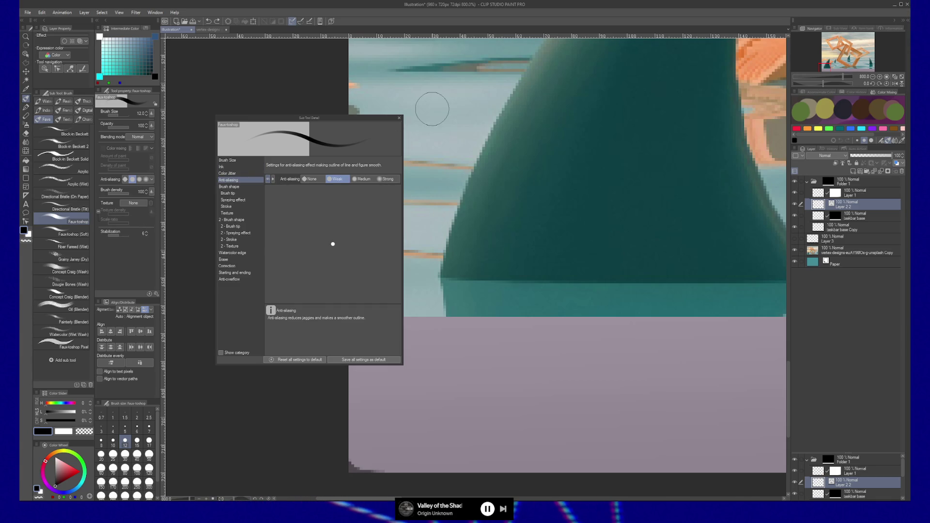
left_click(400, 119)
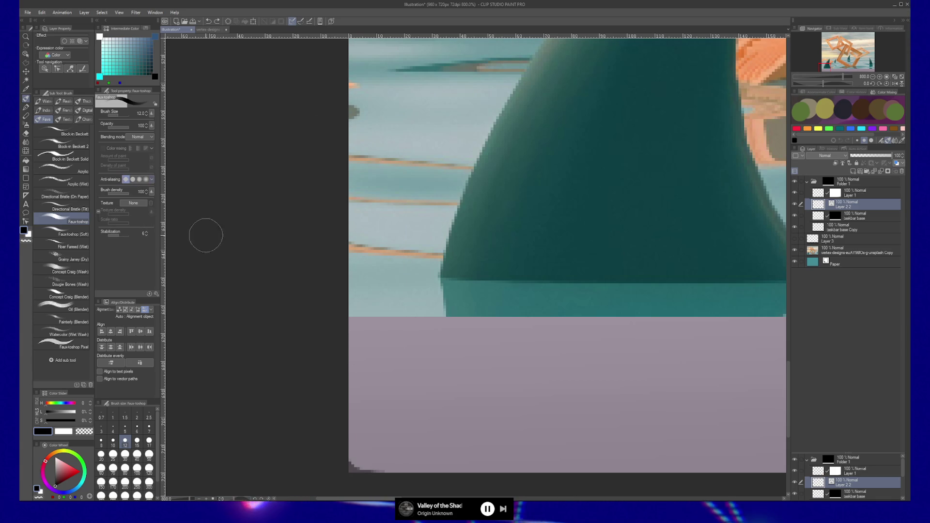
left_click_drag(374, 387, 576, 391)
key("ctrl+z")
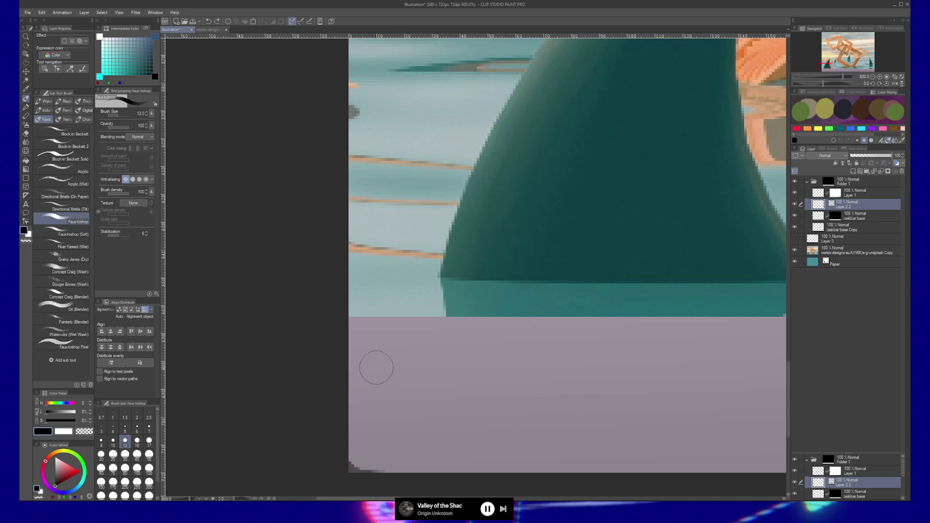
Set the brush to size 2.5 and sample the band's lavender, lightened to 73% luminance.
key("bracketleft")
key("bracketleft")
key("bracketleft")
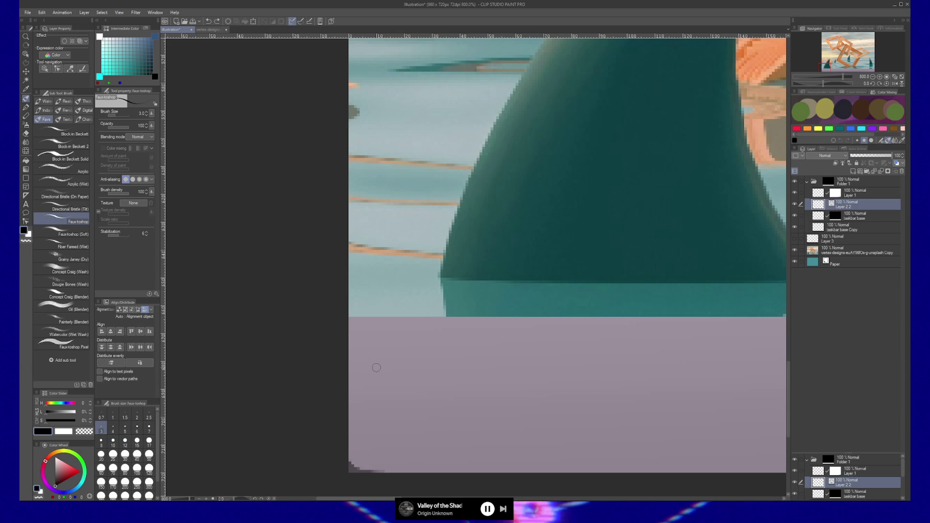
key("bracketleft")
left_click(374, 337, "alt")
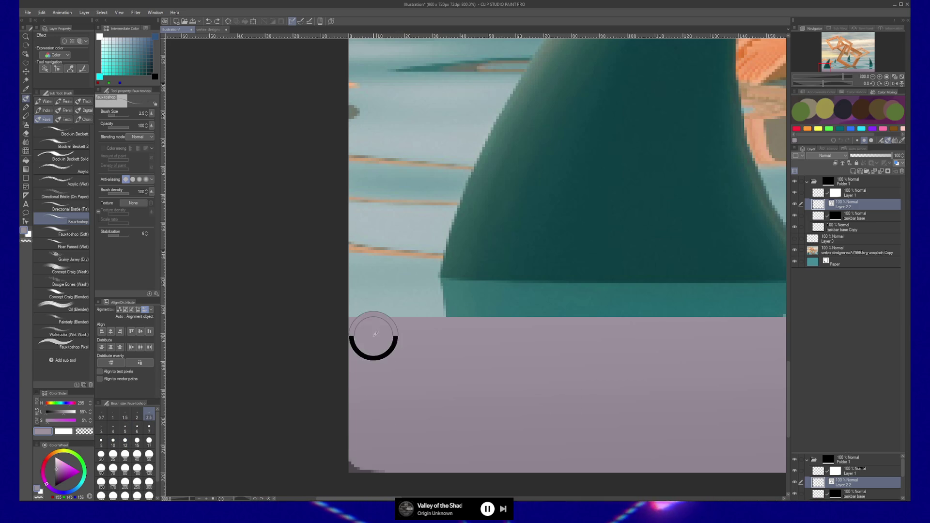
left_click(68, 412)
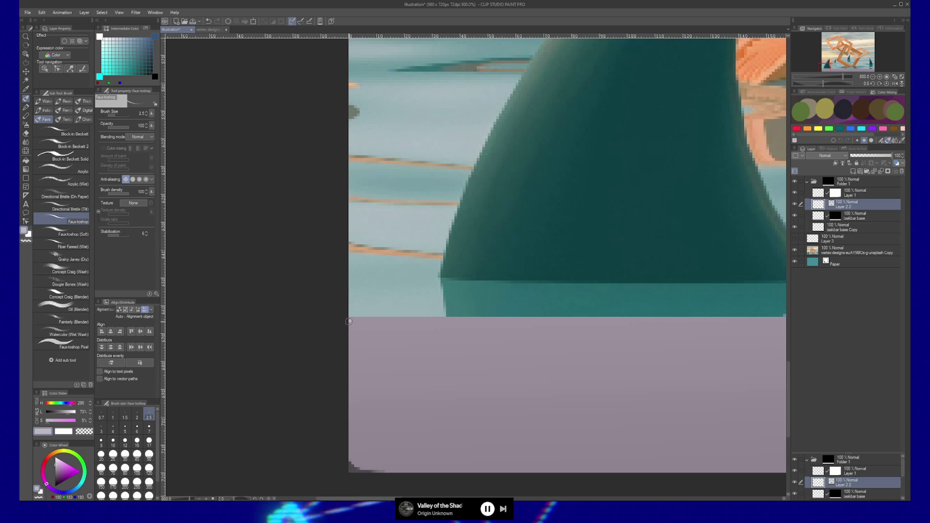
Draw a straight light-mauve line along the band's top edge, then zoom out to the whole illustration.
left_click_drag(591, 336, 262, 339)
left_click_drag(557, 339, 261, 344)
left_click_drag(508, 344, 221, 347)
left_click_drag(667, 350, 342, 338)
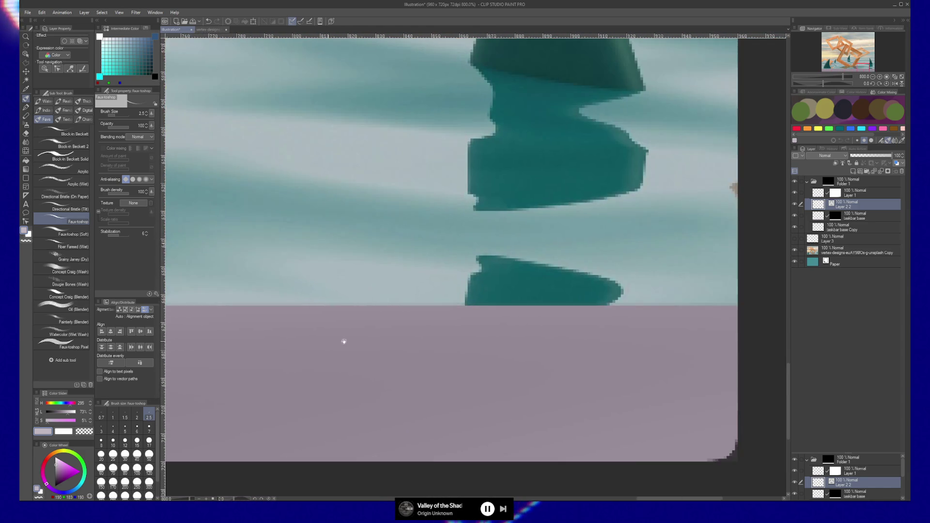
mouse_move(685, 314)
left_mouse_down()
mouse_move(583, 311)
mouse_move(642, 306)
left_mouse_up()
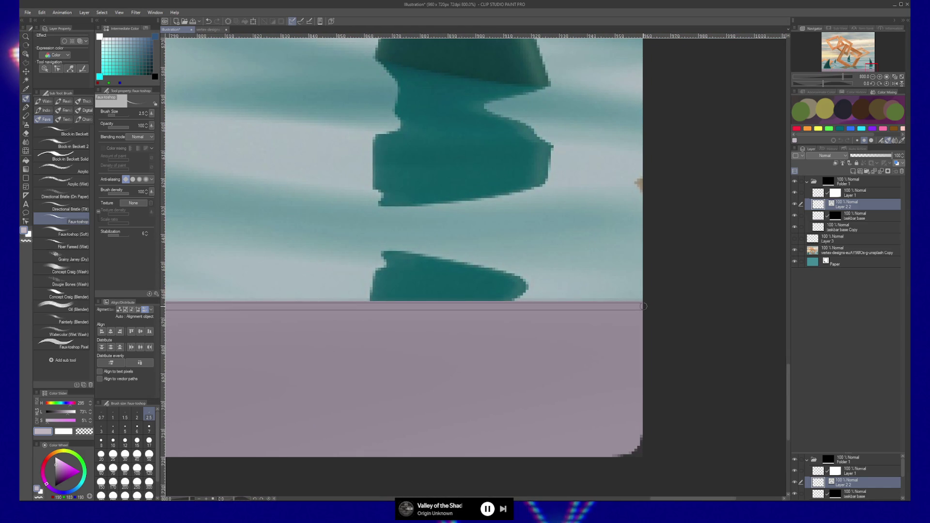
left_click(644, 306, "shift")
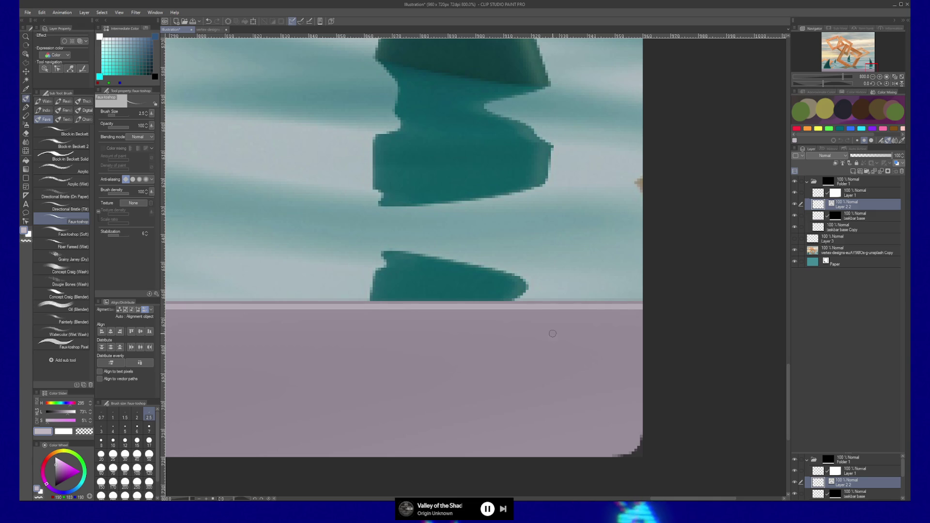
key("/")
scroll(436, 338, "down", 8)
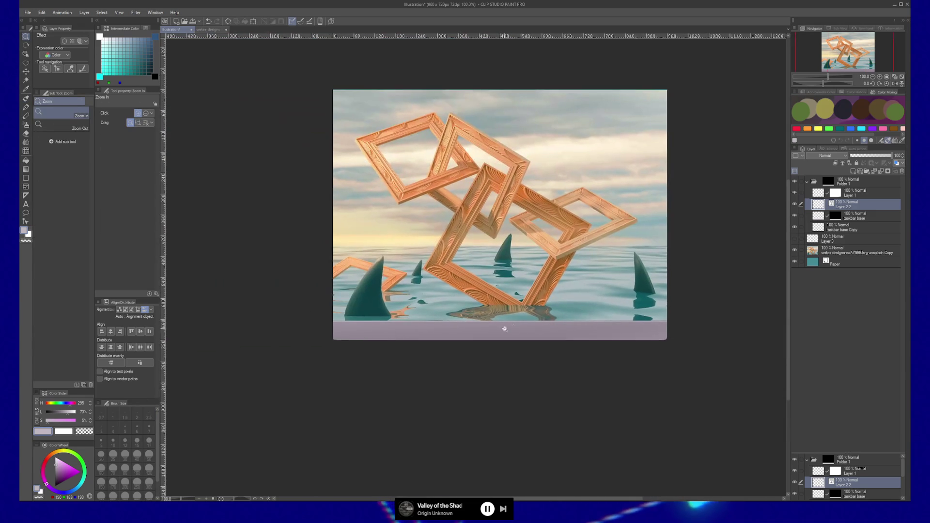
scroll(504, 329, "up", 1)
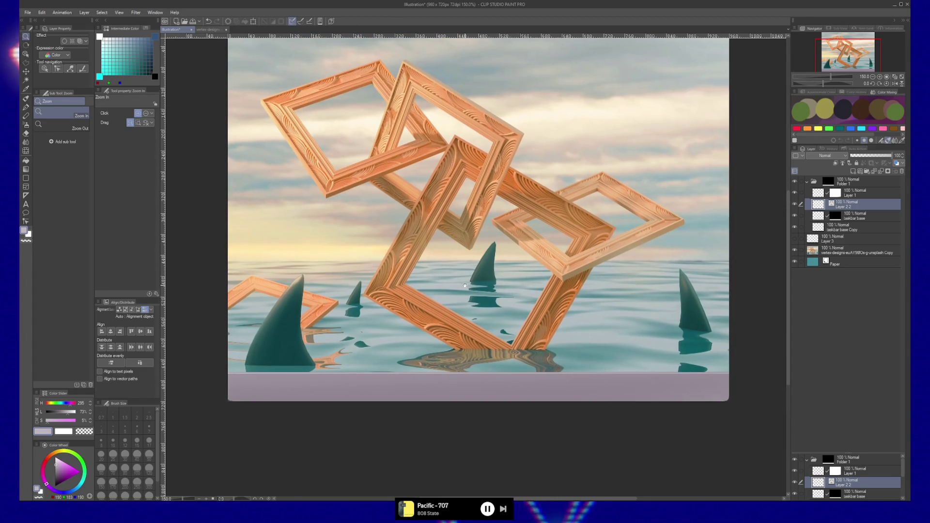
On the base layer, drop the band's saturation to -60 and raise its luminosity slightly with Hue/Saturation/Luminosity.
left_click(824, 216)
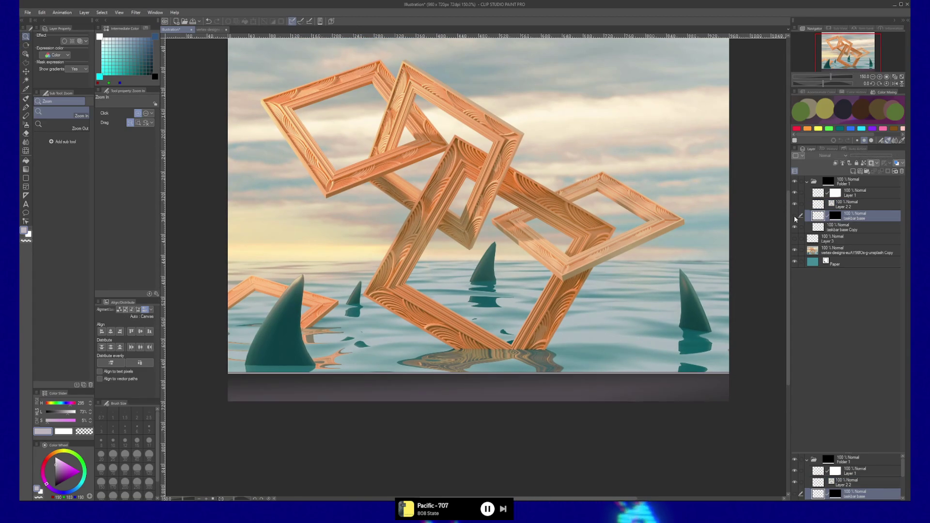
key("ctrl+u")
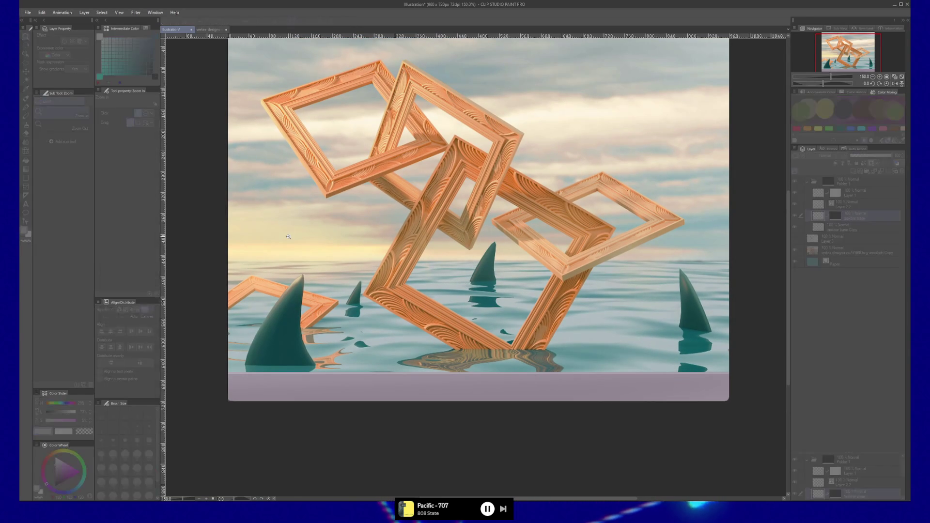
left_click_drag(155, 312, 149, 312)
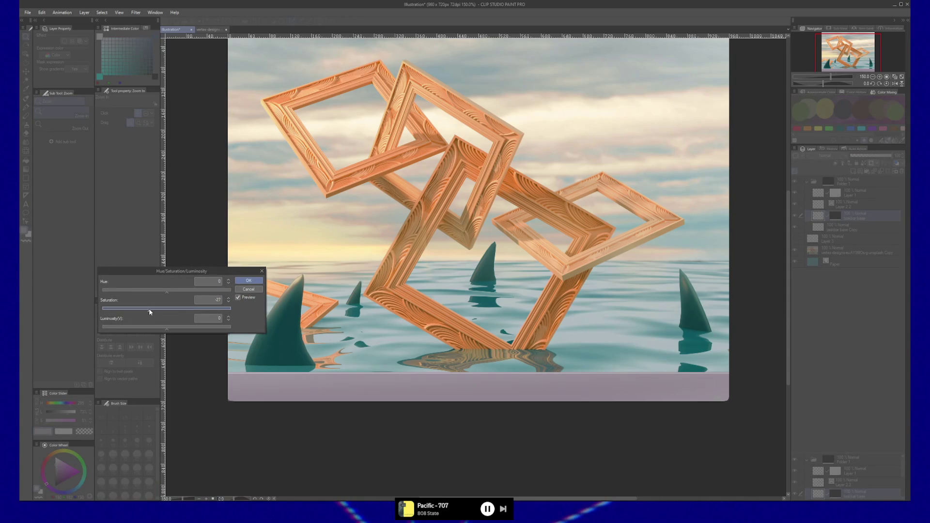
left_click_drag(155, 330, 154, 329)
left_click(179, 329)
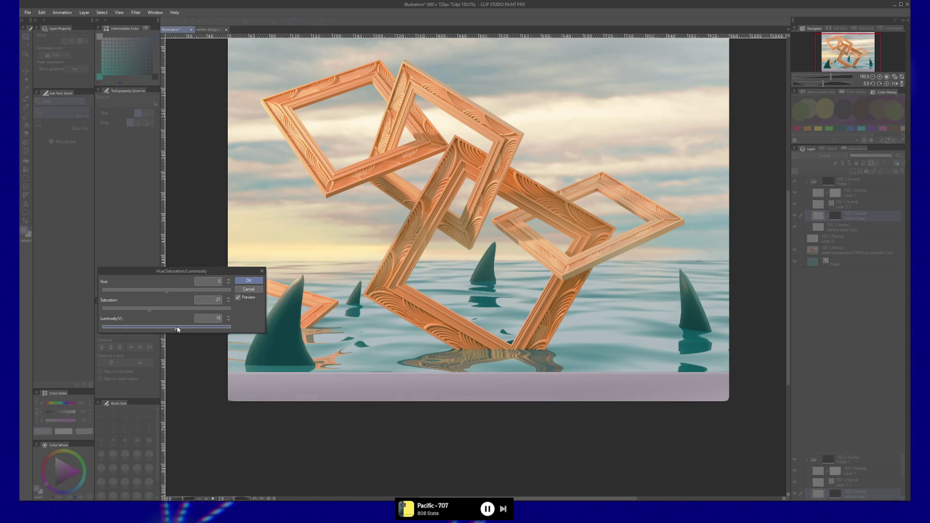
left_click(129, 310)
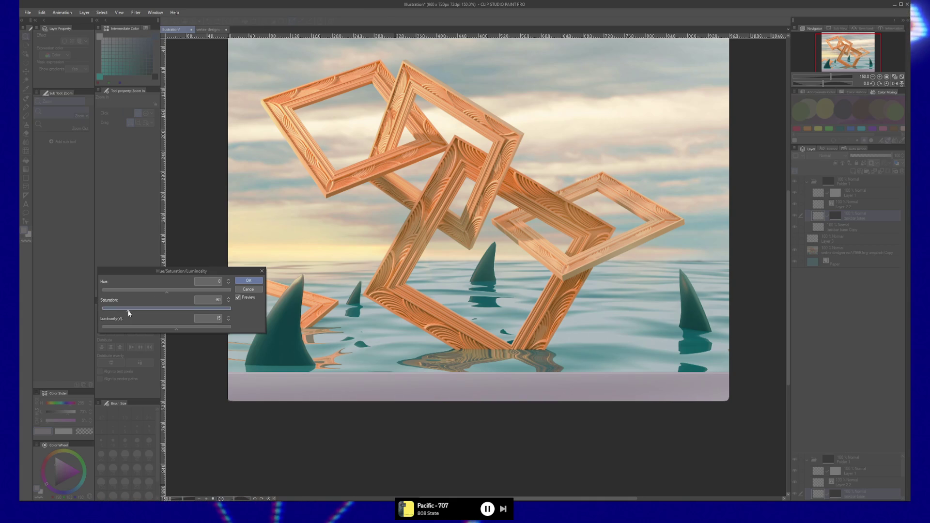
left_click(184, 330)
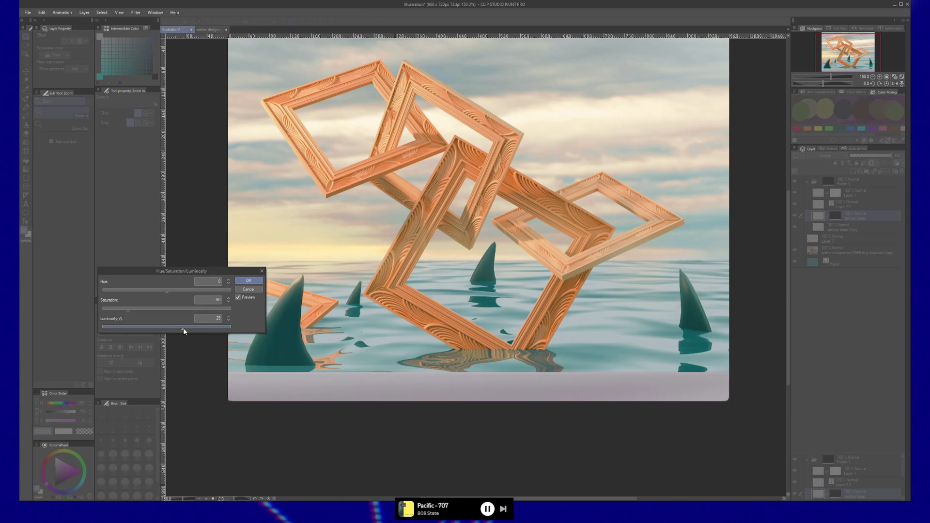
left_click(177, 330)
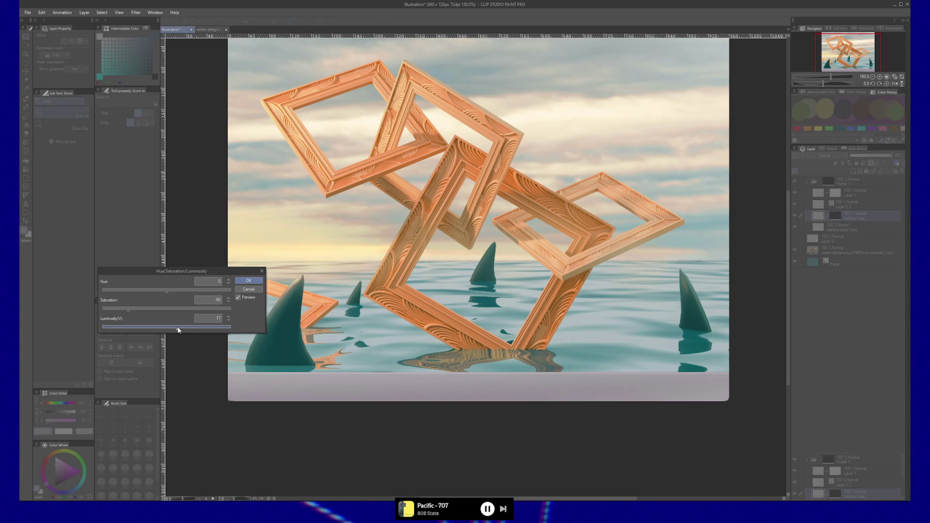
Apply the pale-grey adjustment, then set Layer 2 2 to Screen blending at about 74% opacity.
left_click(238, 281)
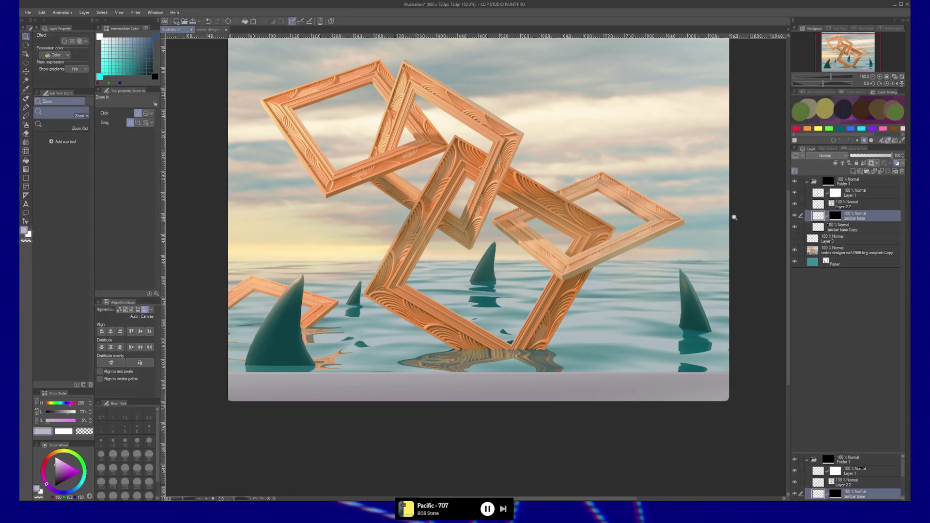
left_click(856, 207)
left_click(827, 156)
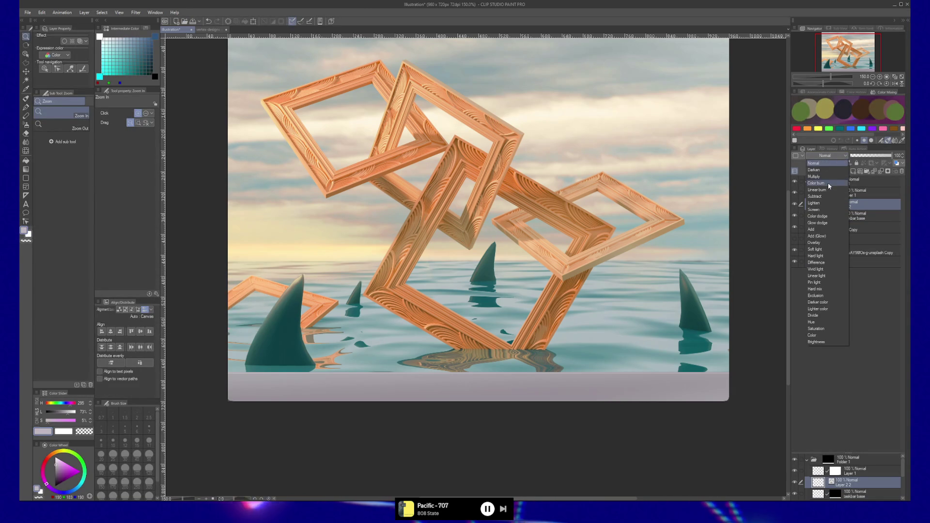
left_click(823, 209)
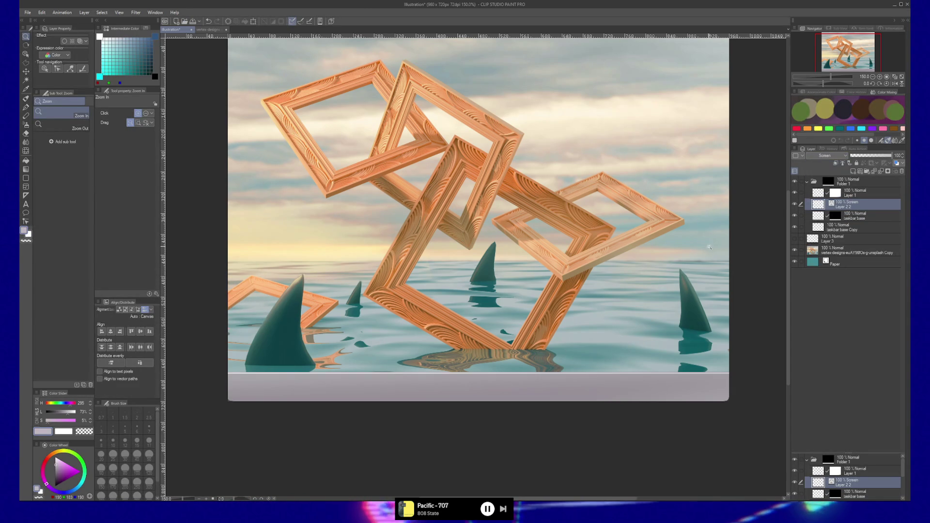
left_click(884, 155)
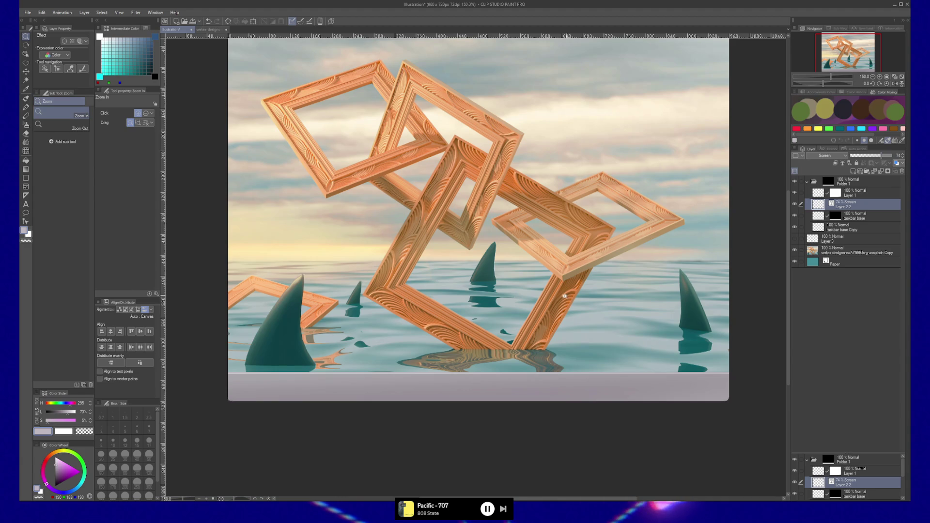
Duplicate Layer 2 2 and begin changing the copy's blend mode.
key("k")
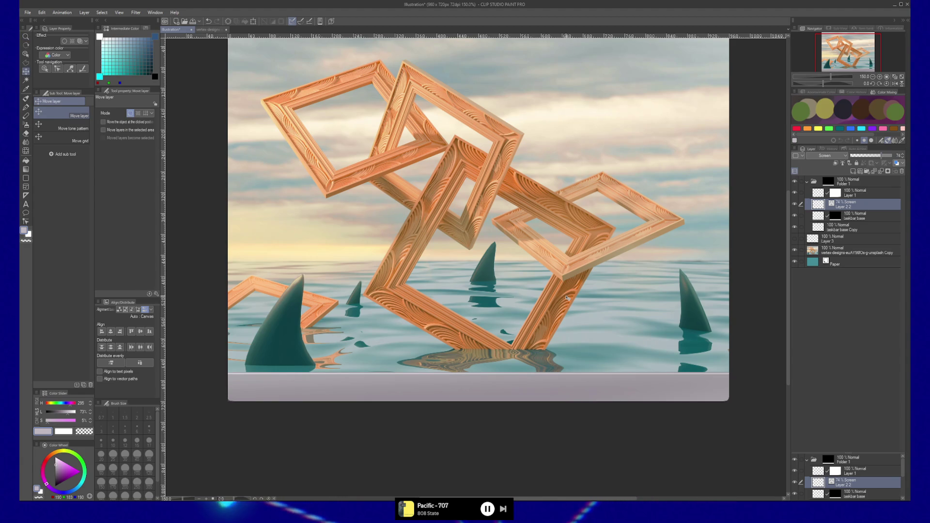
key("ctrl+j")
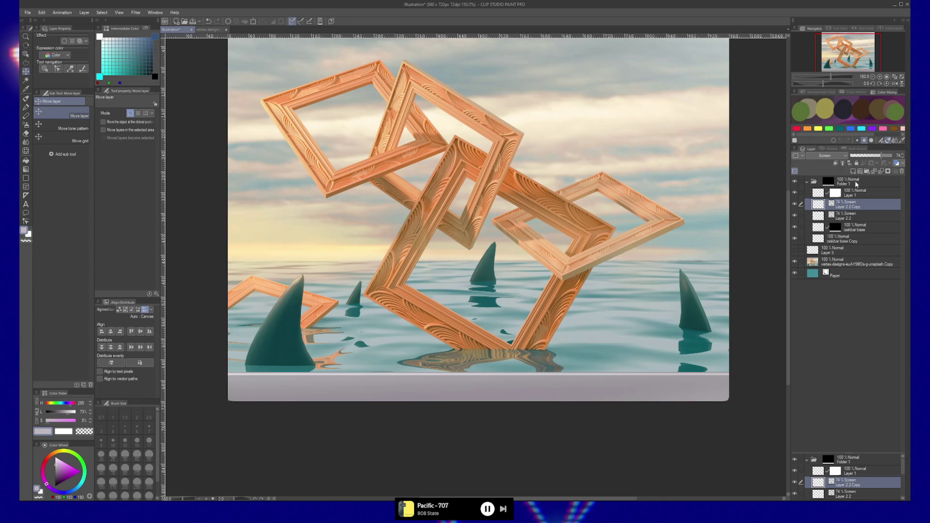
key("ctrl+a")
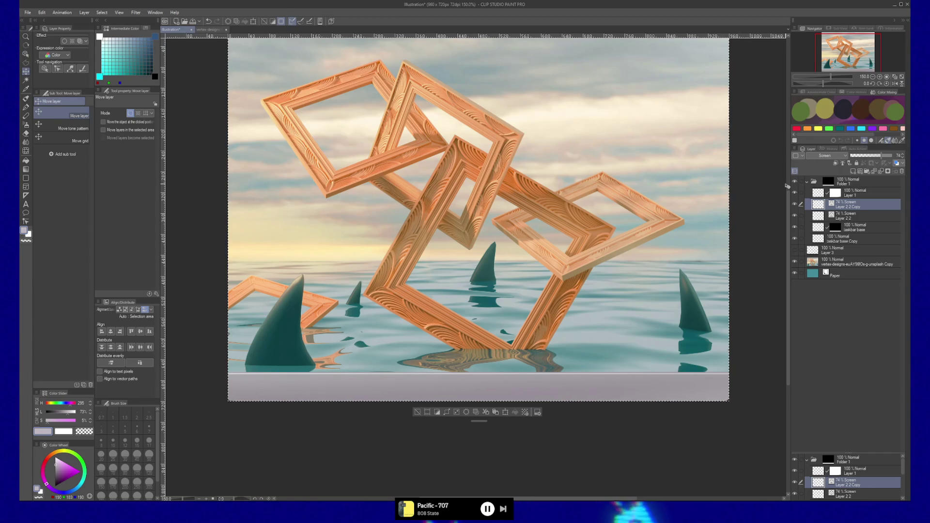
key("ctrl+d")
left_click(824, 155)
left_click(814, 165)
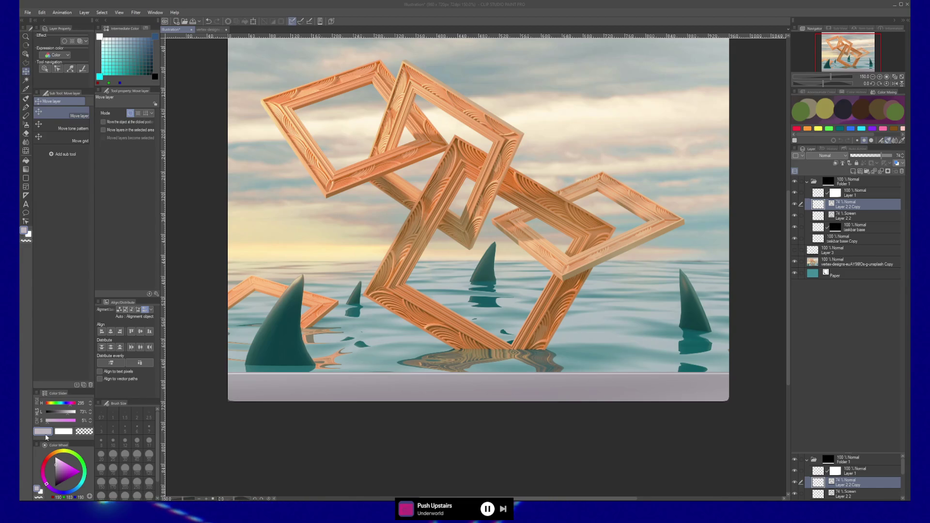
Make Layer 2 2 the active layer and switch to the brush at size 3.
left_click(686, 477)
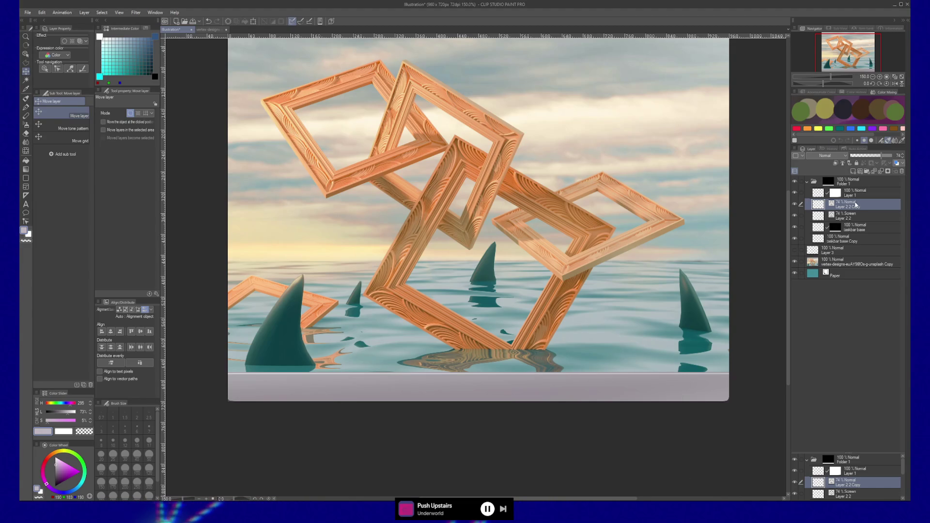
key("ctrl+a")
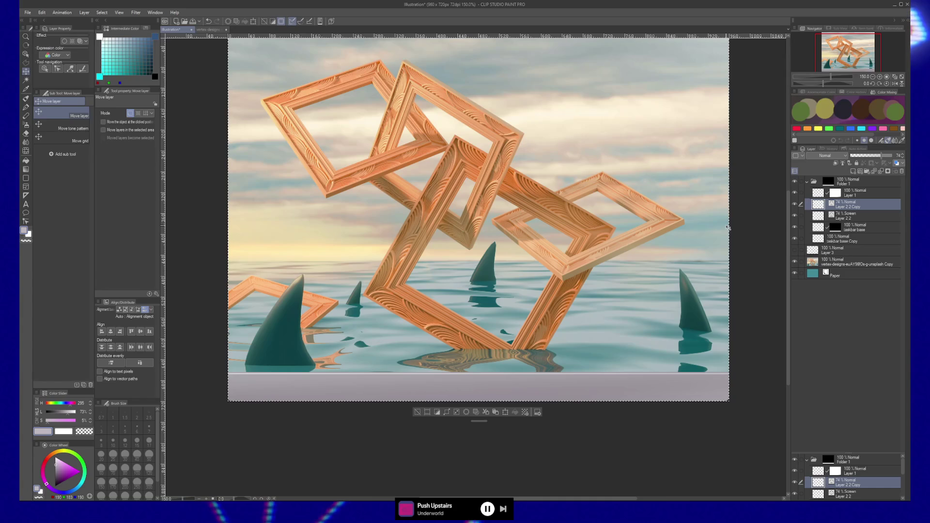
key("alt+bracketleft")
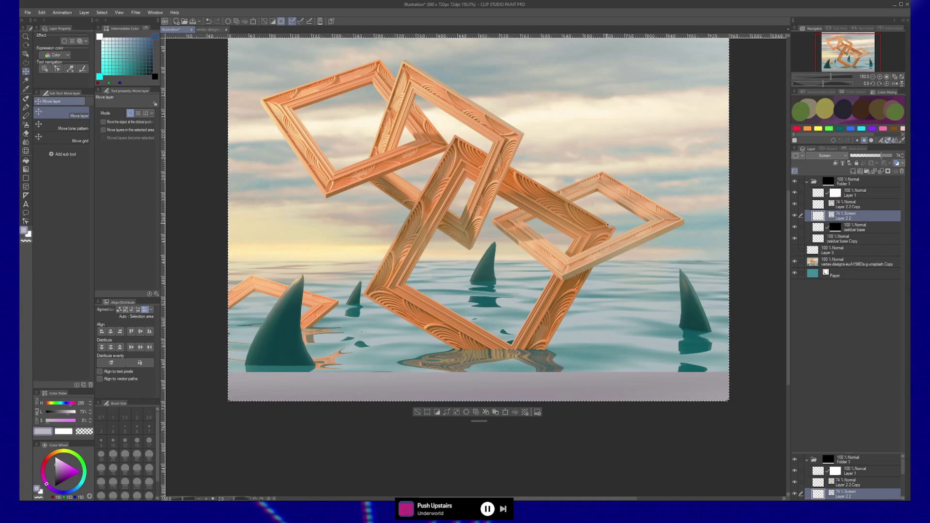
key("ctrl+d")
key("b")
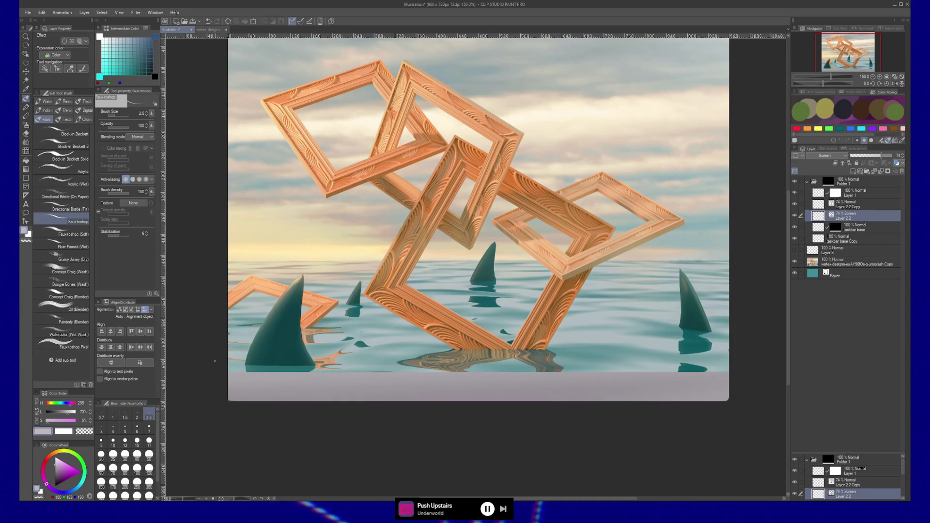
key("bracketright")
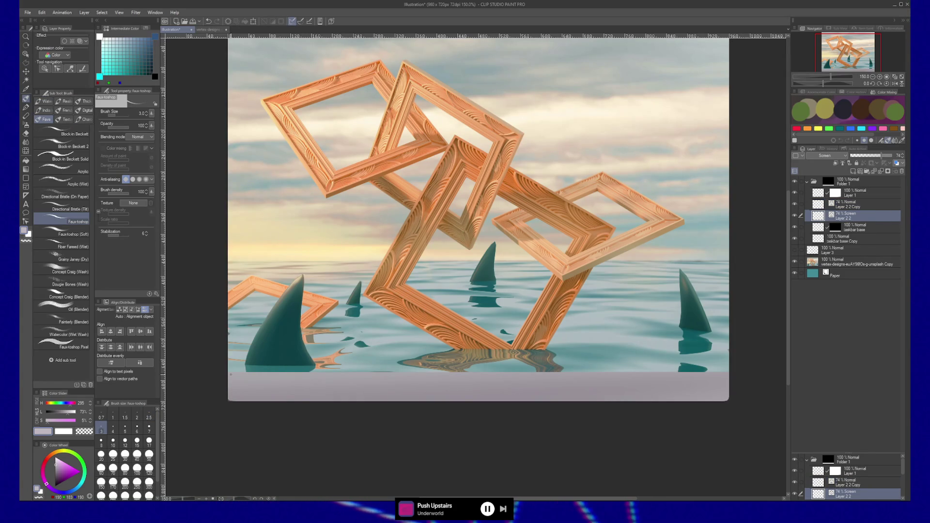
Replace a wavy stroke with a straight white line across the band's top edge.
left_click_drag(226, 374, 718, 376)
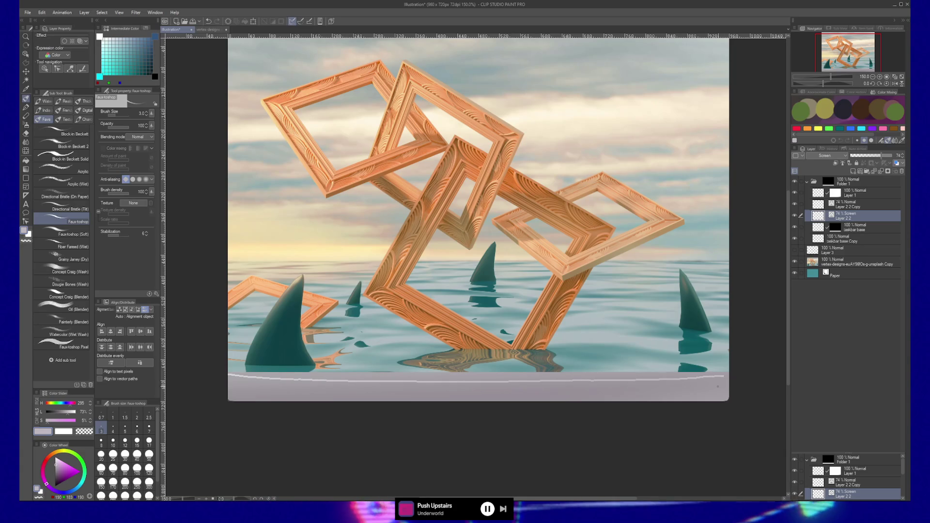
key("ctrl+z")
left_click_drag(402, 374, 730, 374)
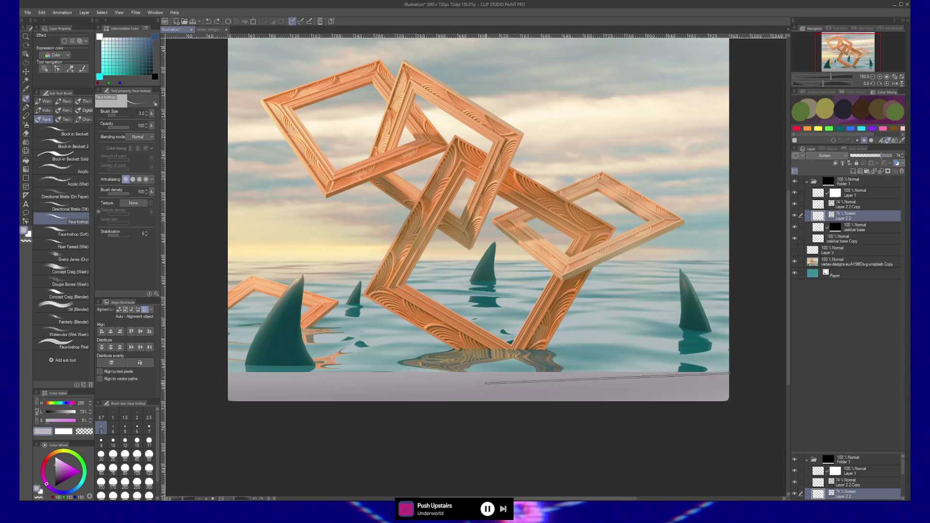
left_click_drag(402, 373, 226, 374)
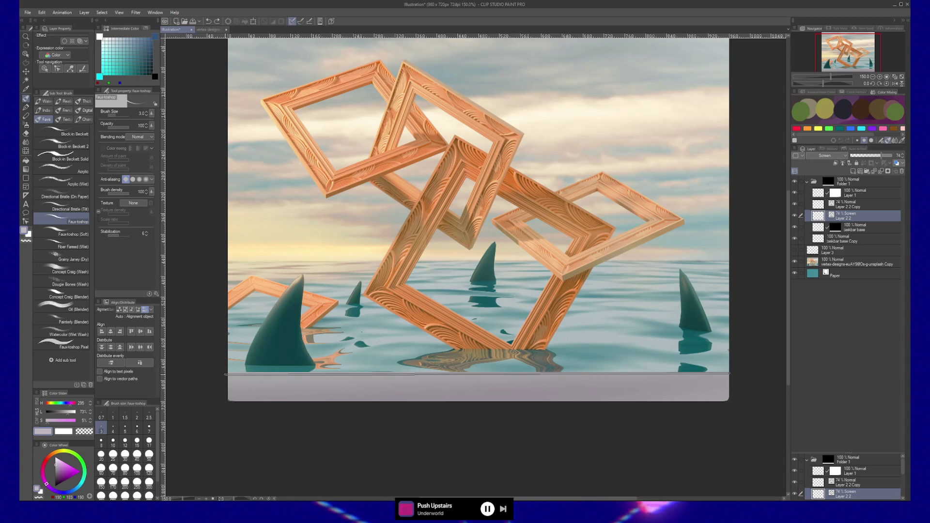
left_click(225, 373, "shift")
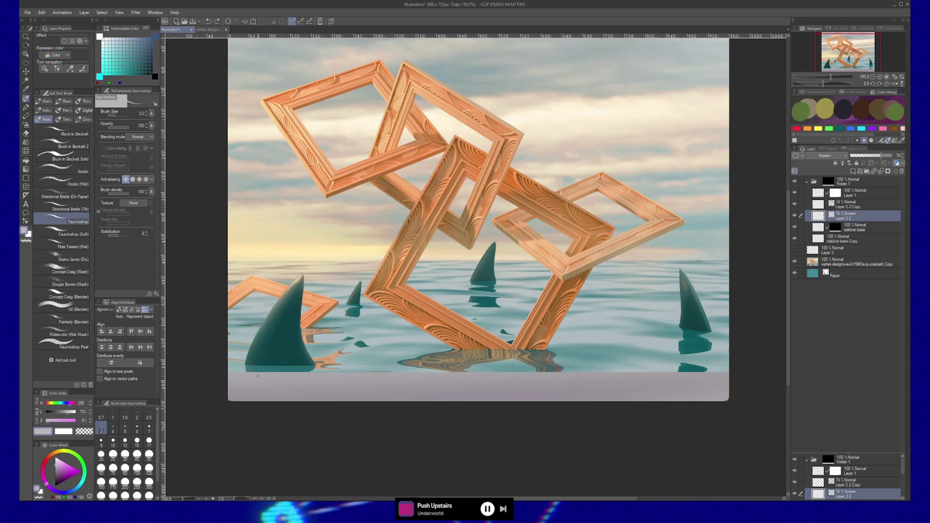
left_click(226, 374, "shift")
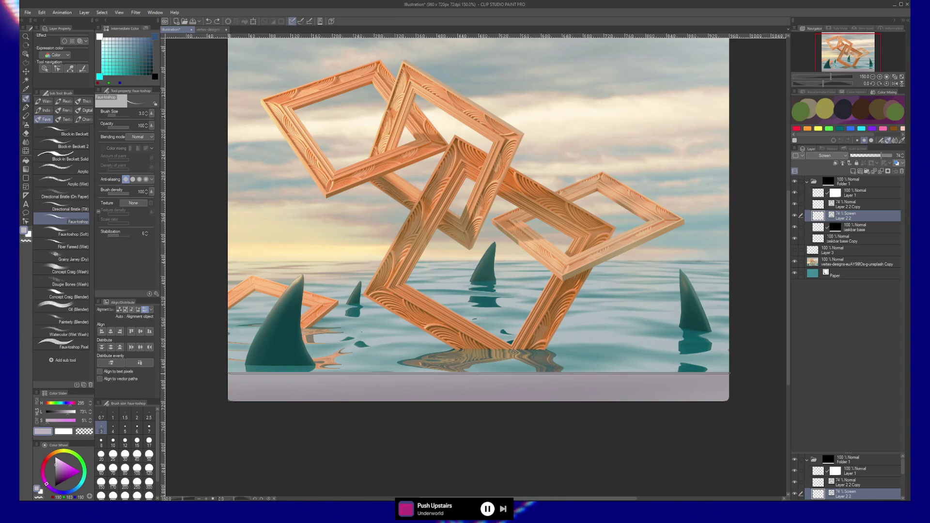
left_click(730, 373, "shift")
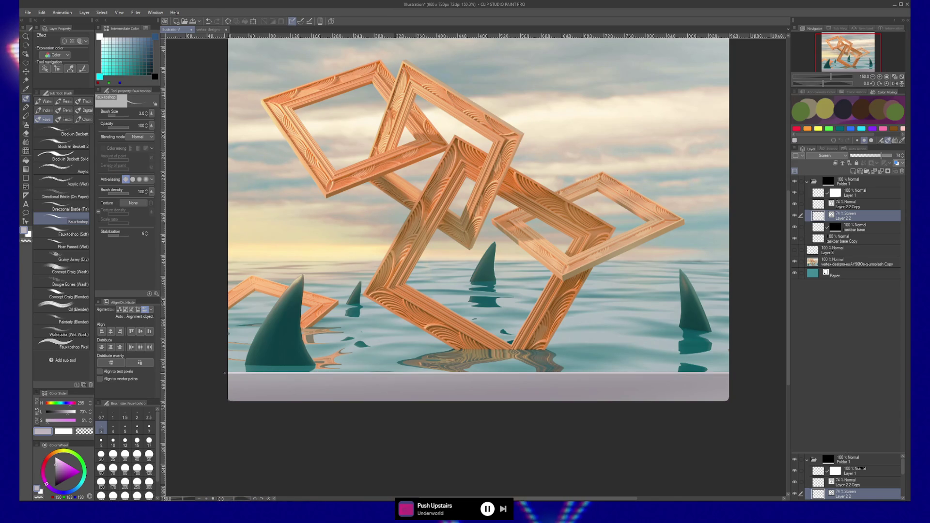